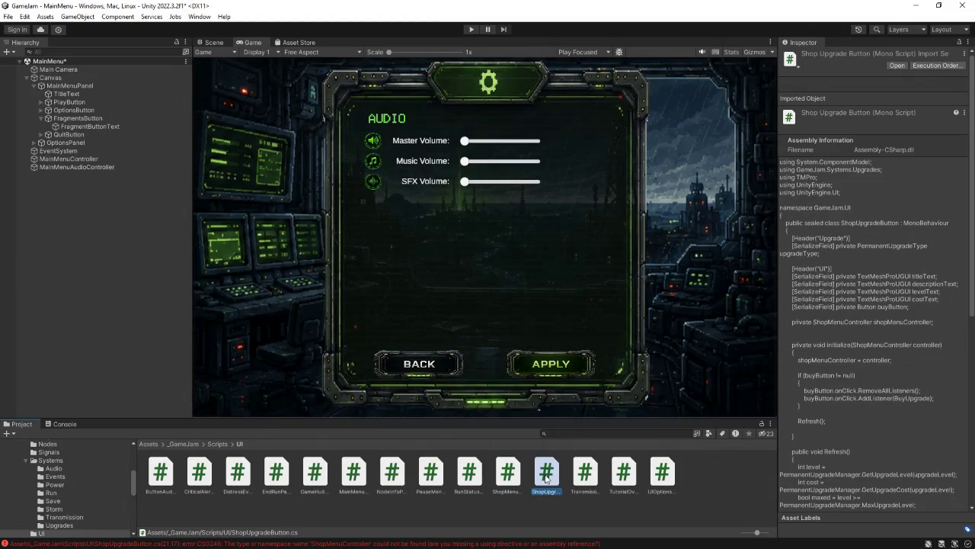
Step: Look over ShopUpgradeButton.cs and ShopMenuController.cs, then return to Unity
double_click(546, 479)
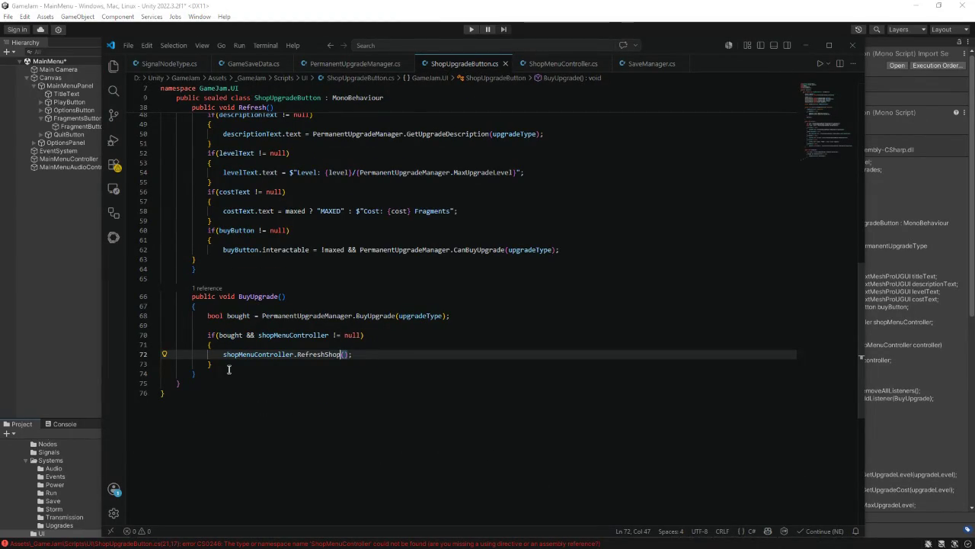
scroll(228, 369, "up", 15)
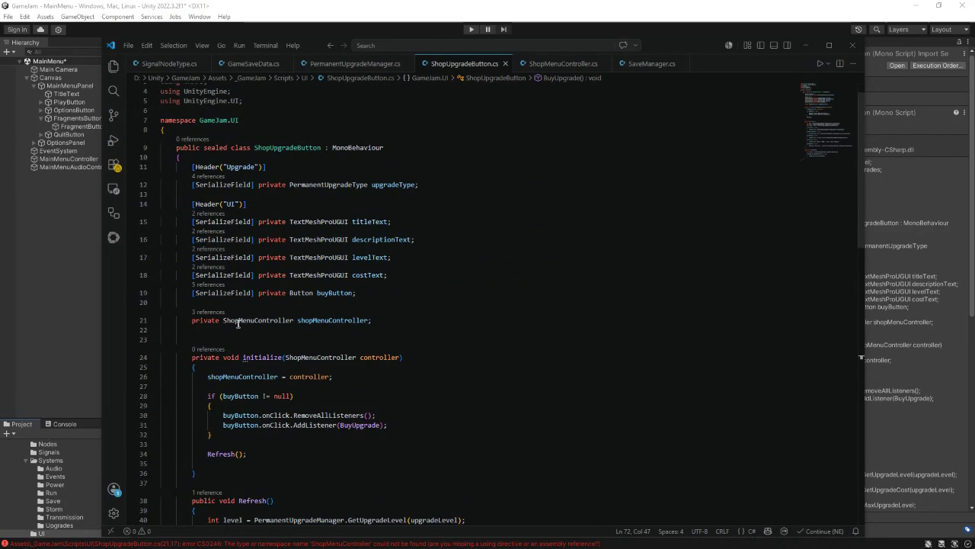
left_click(381, 329)
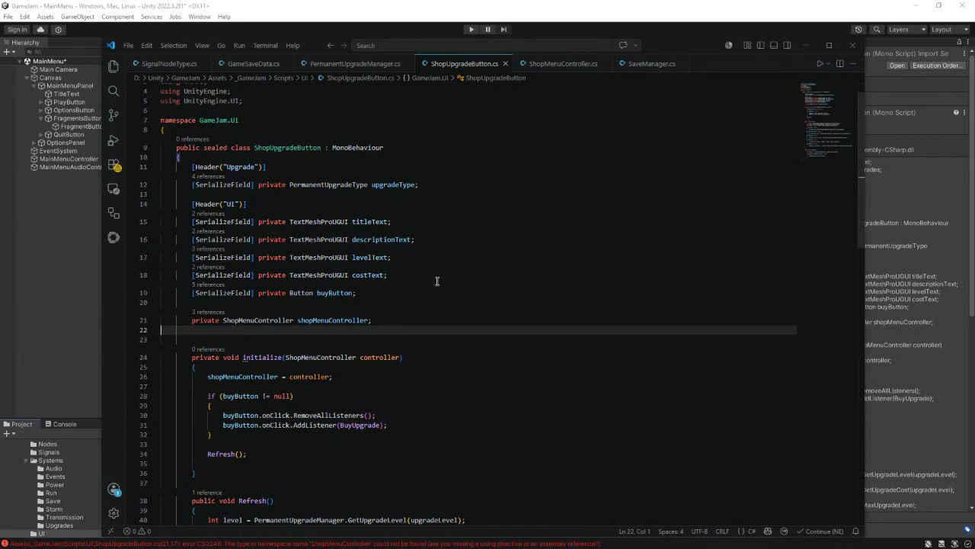
left_click(564, 67)
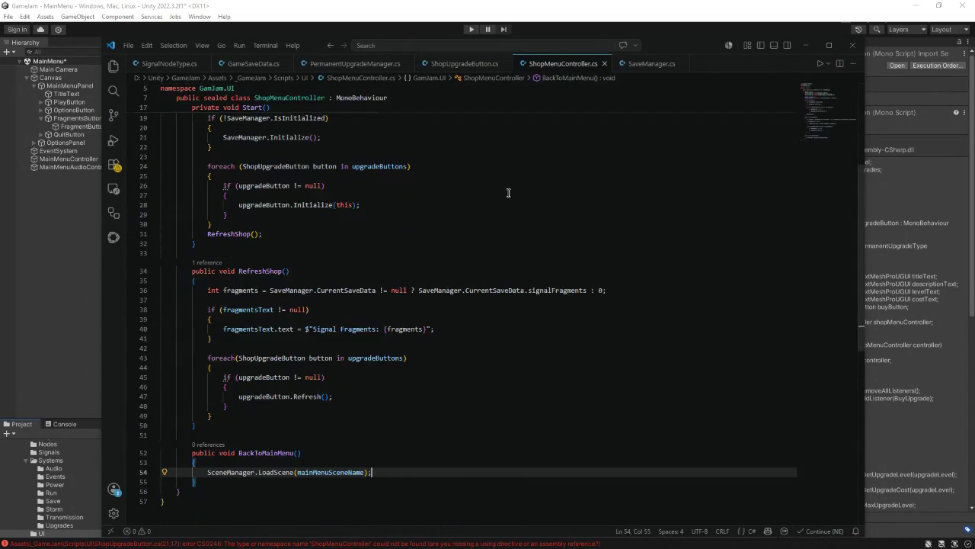
scroll(495, 190, "up", 5)
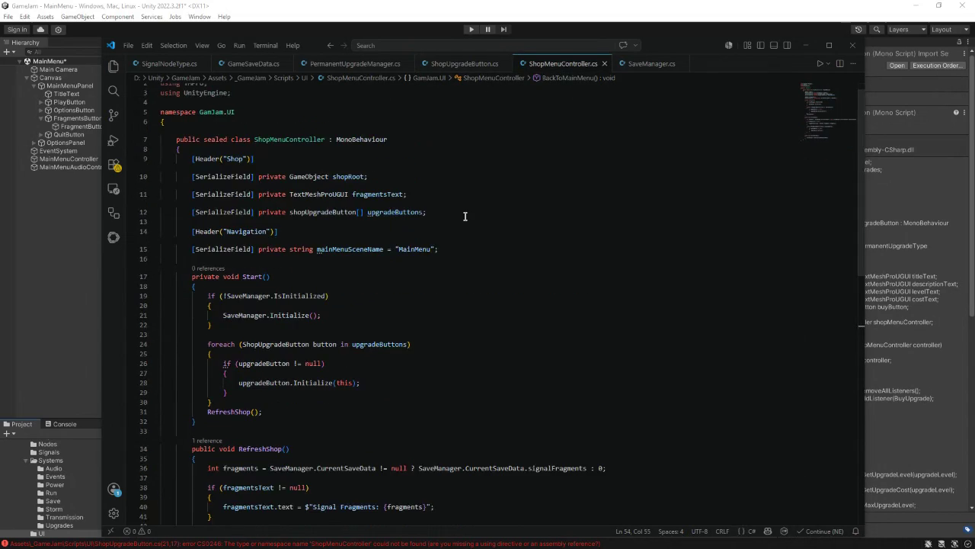
left_click(481, 64)
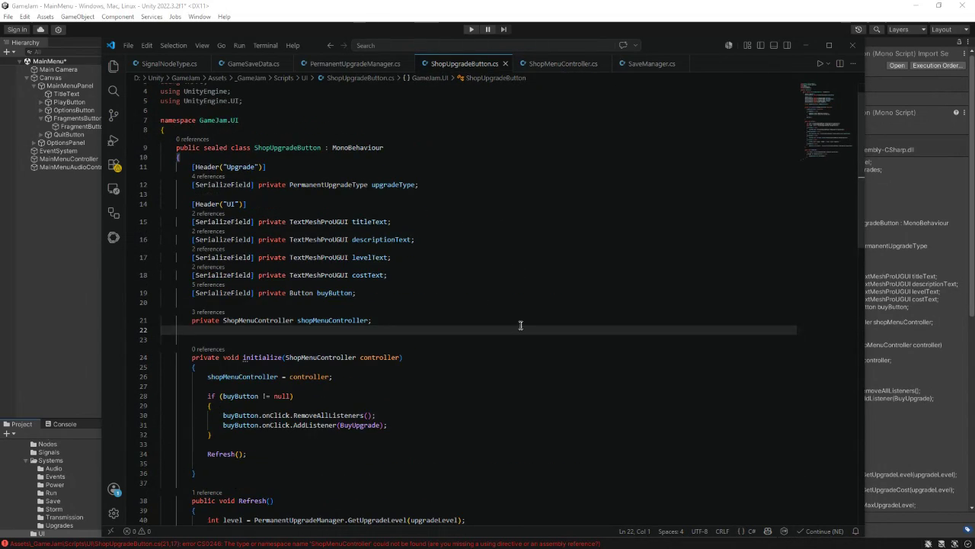
left_click(806, 45)
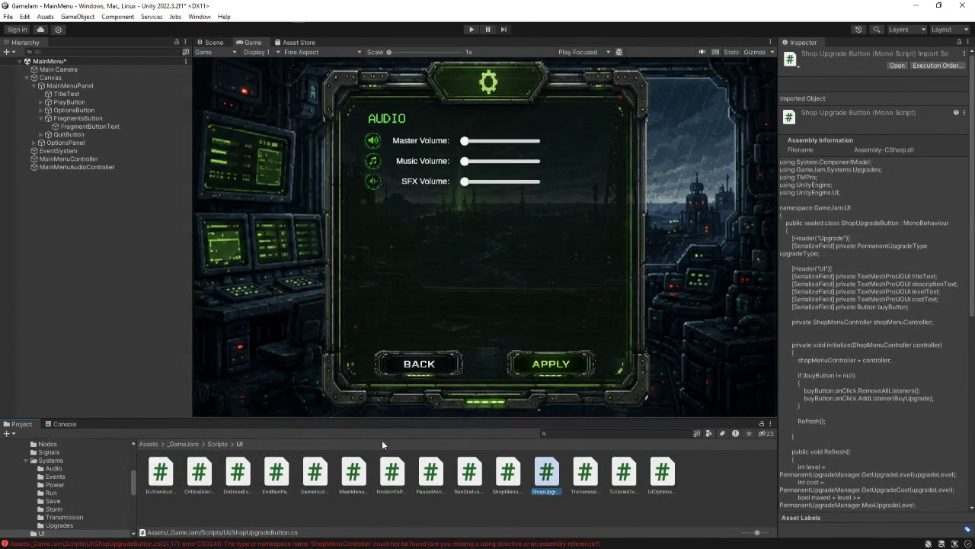
Step: Open MainMenuController.cs and go to the end of the CloseOptions method
left_click(352, 472)
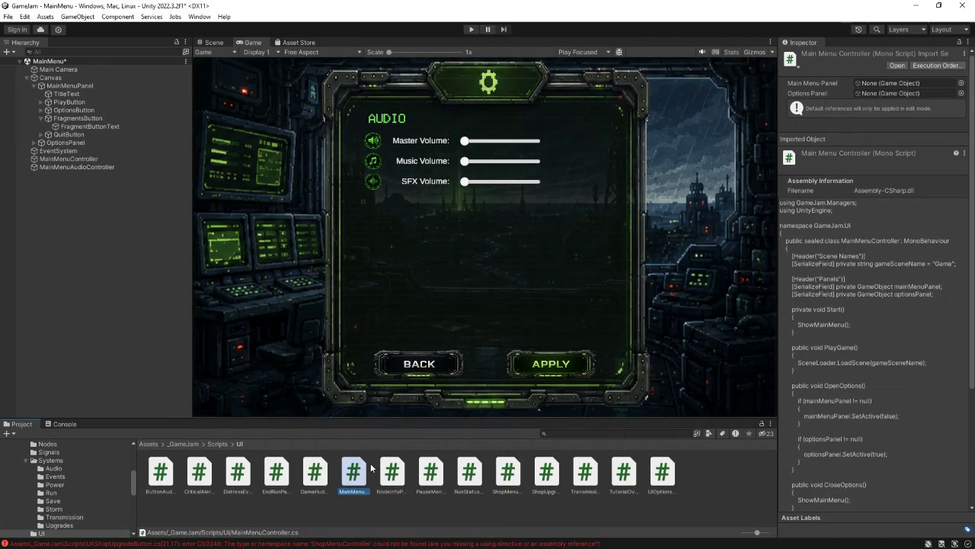
double_click(371, 467)
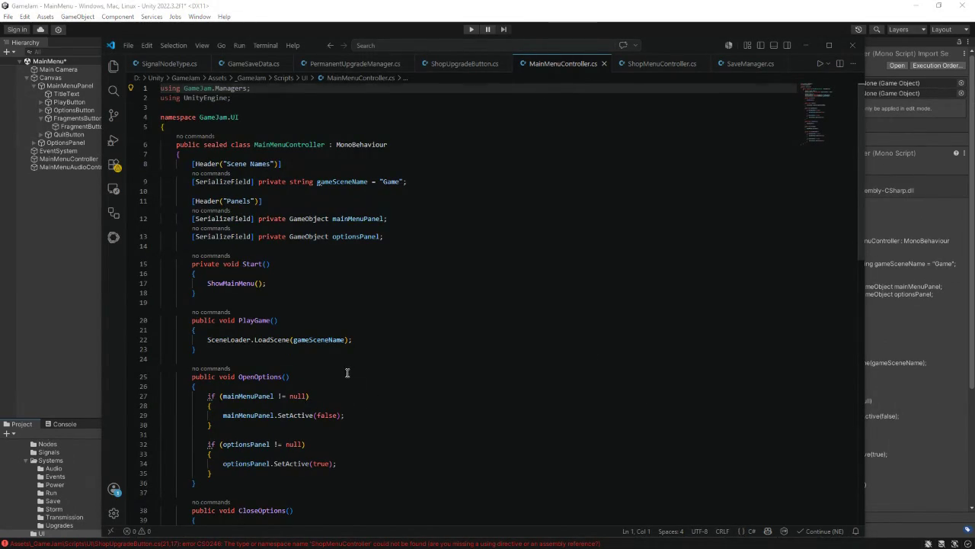
scroll(349, 373, "down", 4)
scroll(348, 373, "down", 3)
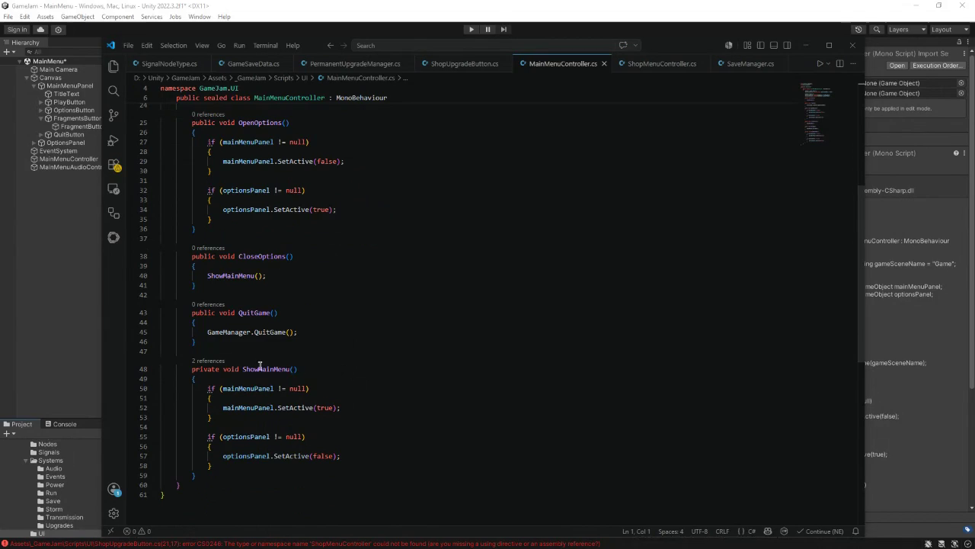
left_click(305, 343)
left_click(219, 288)
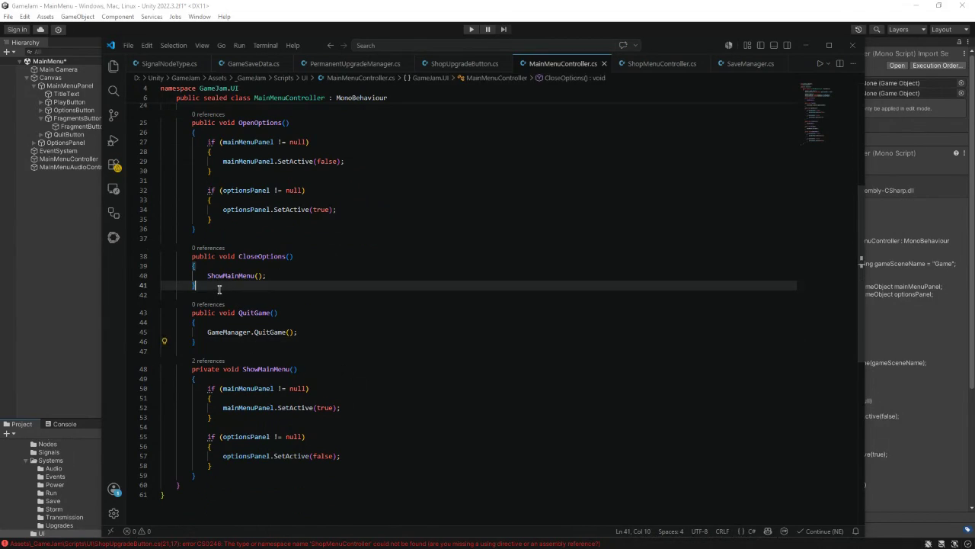
Step: Add public void OpenShop() calling SceneLoader.LoadScene("Shop") and save the file
key("Return")
key("Return")
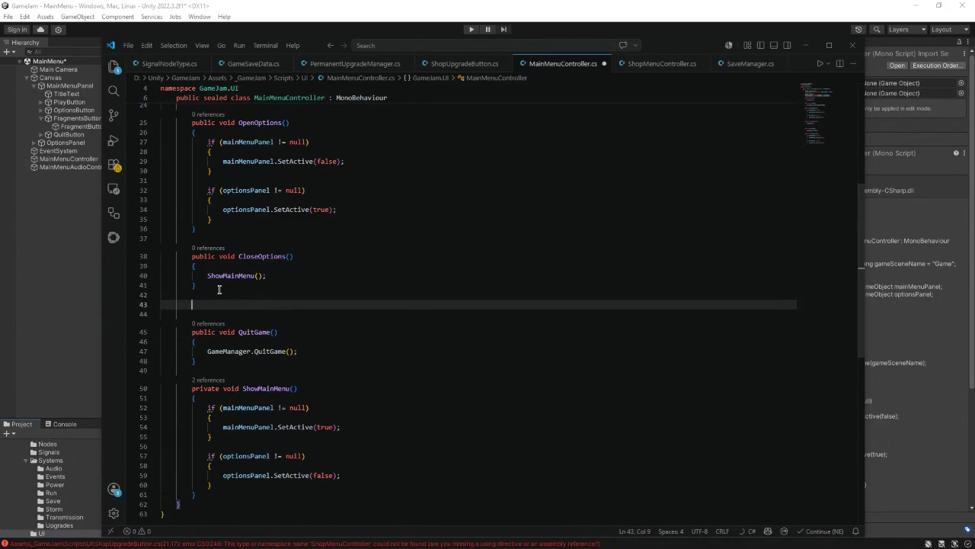
type("public void ")
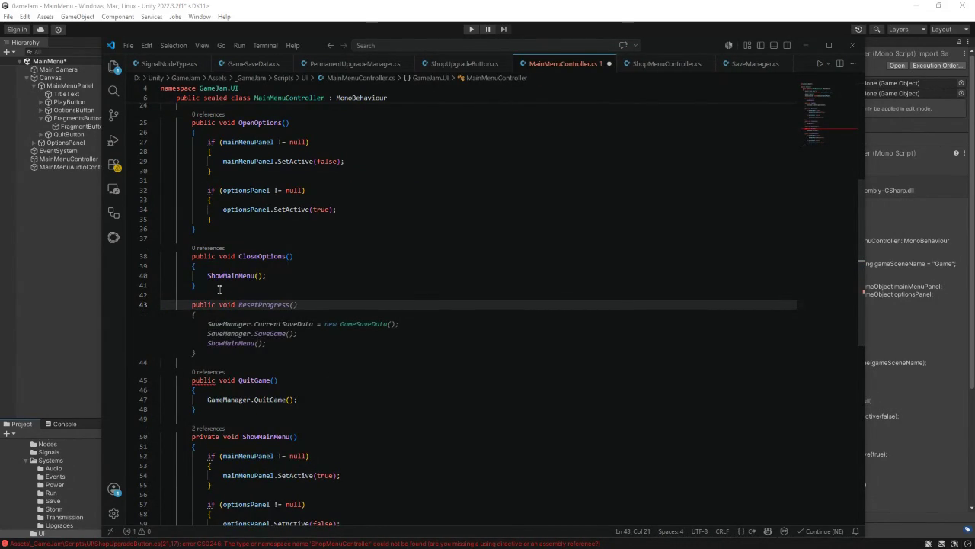
type("OpenShop(")
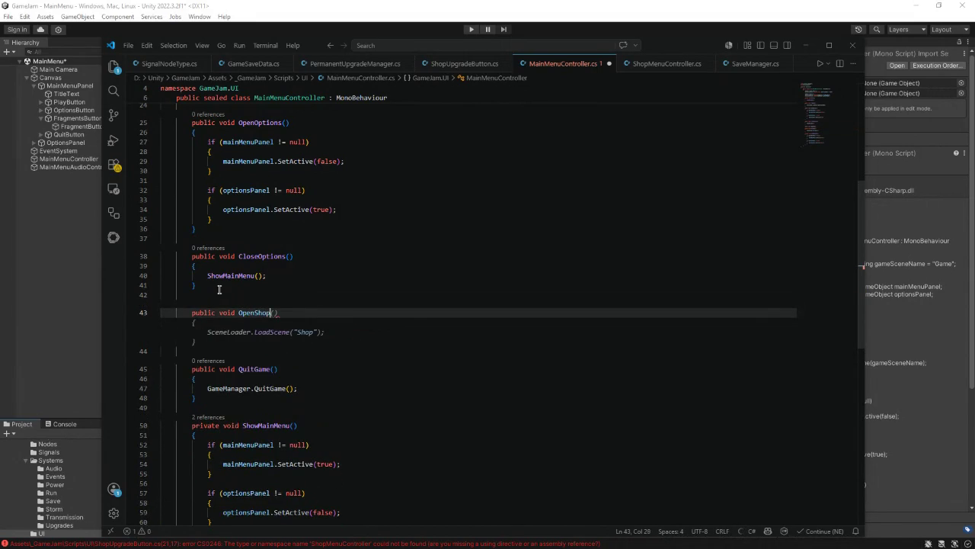
type(")")
key("Return")
type("{")
key("Return")
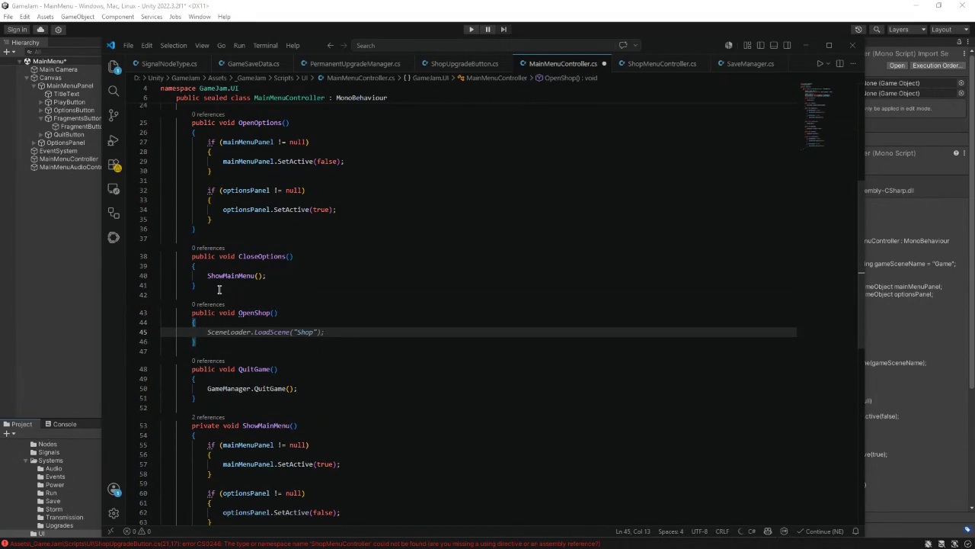
key("Tab")
key("ctrl+s")
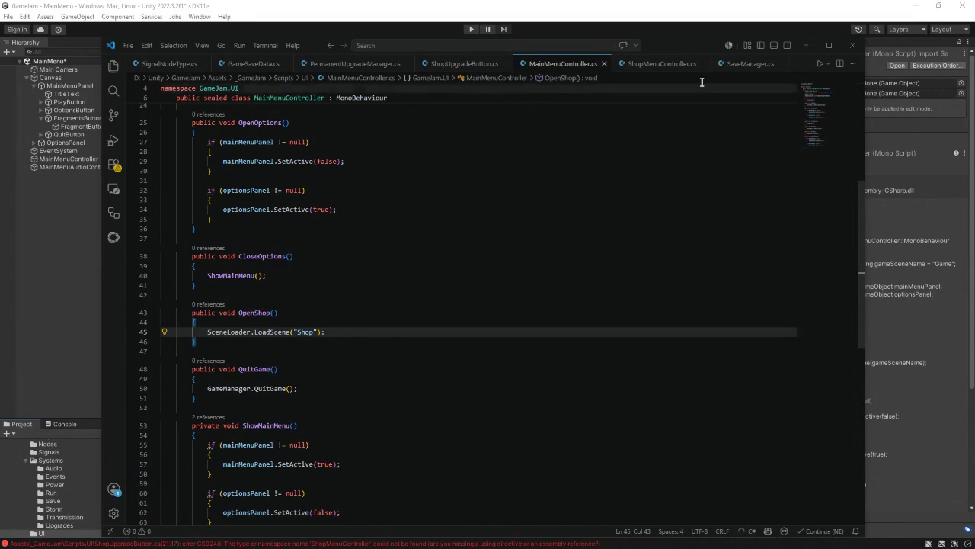
Step: Return to Unity and select FragmentsButton in the hierarchy
left_click(808, 46)
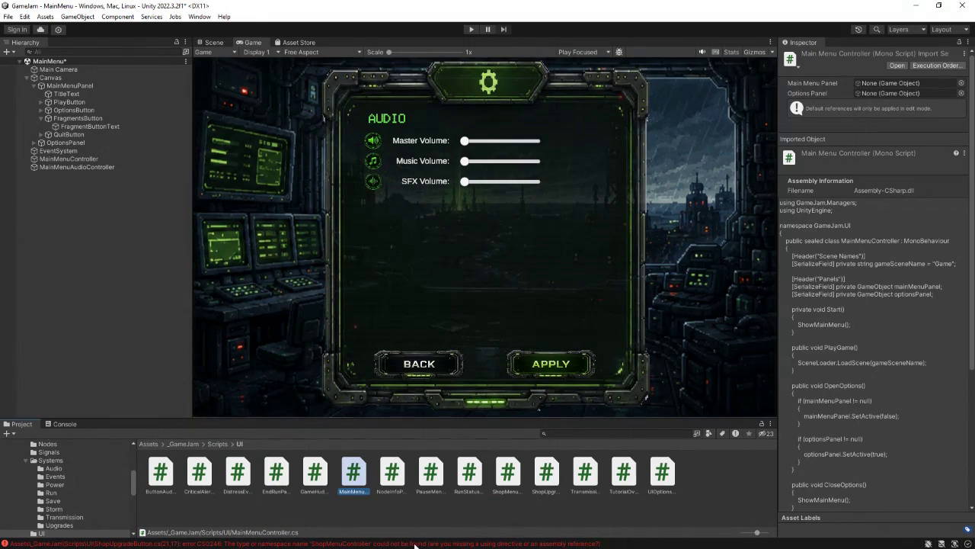
left_click(68, 110)
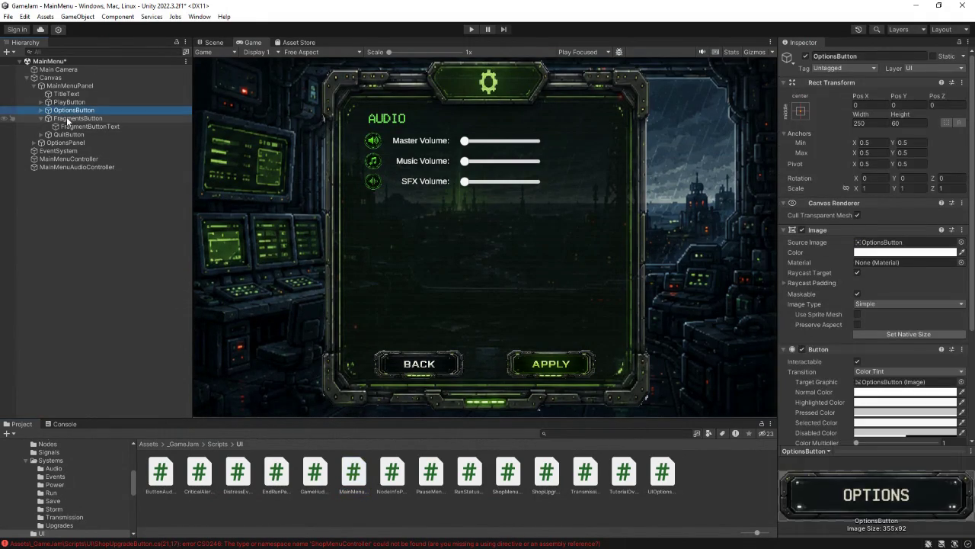
left_click(73, 120)
scroll(848, 358, "down", 4)
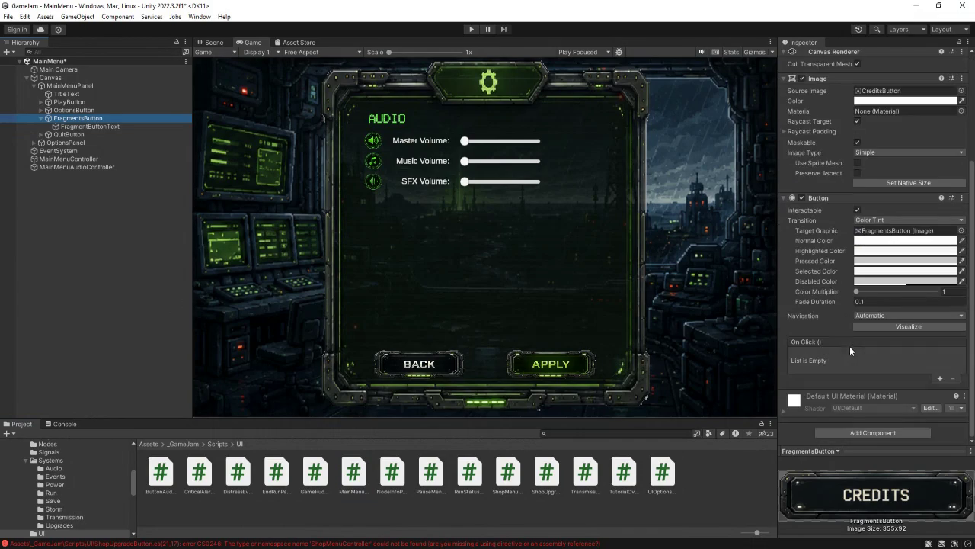
Step: Add an On Click entry targeting MainMenuController with no function, then show the compile errors
left_click(941, 379)
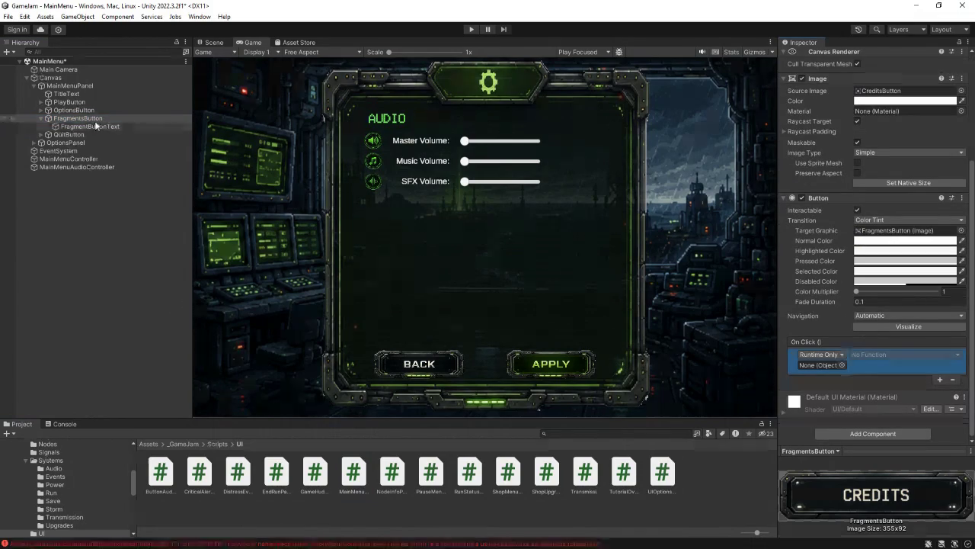
left_click_drag(627, 308, 817, 363)
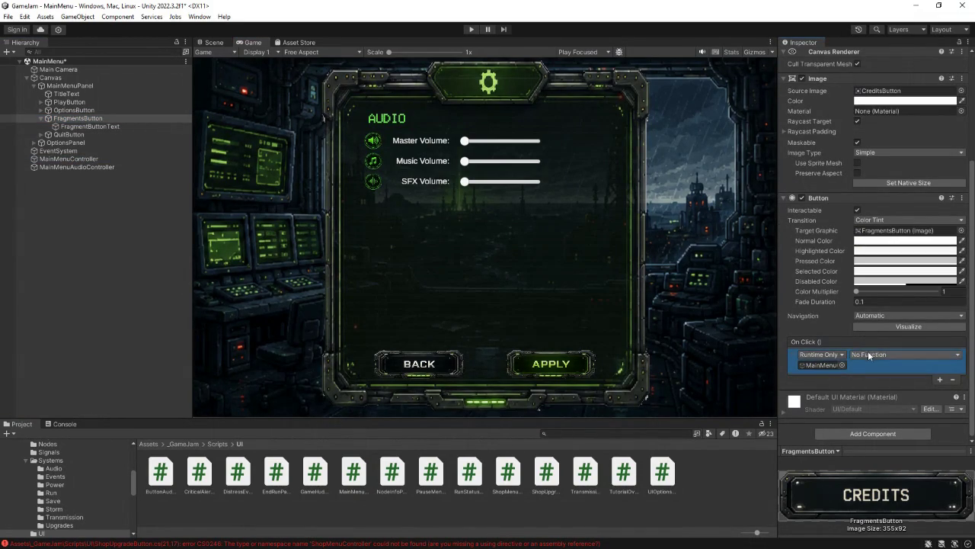
left_click(866, 353)
mouse_move(887, 413)
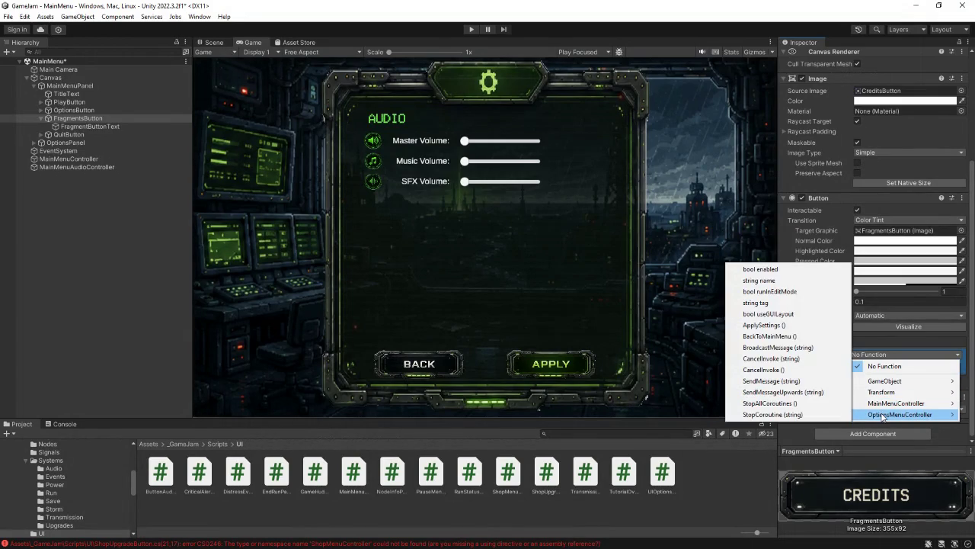
left_click(722, 480)
left_click(61, 424)
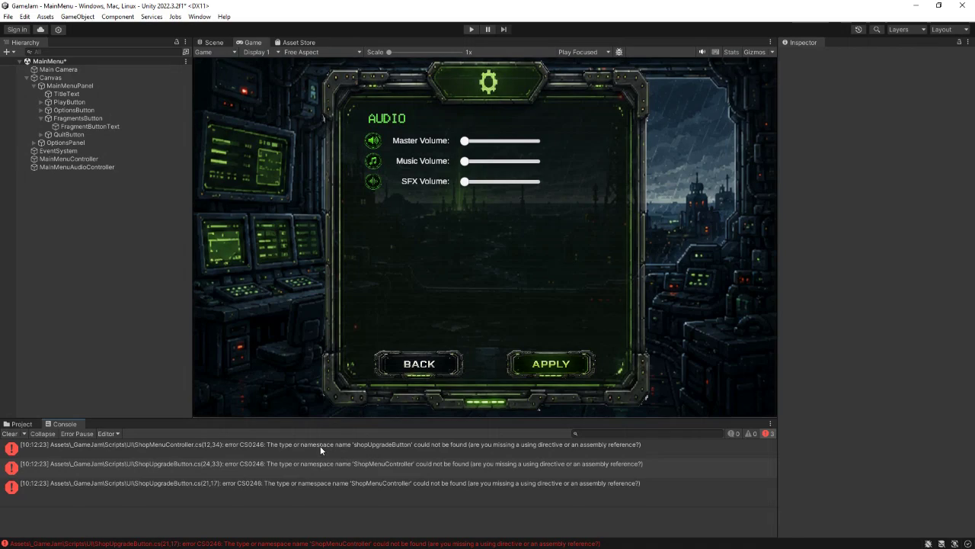
Step: Capitalise shopUpgradeButton to ShopUpgradeButton on line 12 of ShopMenuController.cs, then return to Unity
key("alt+Tab")
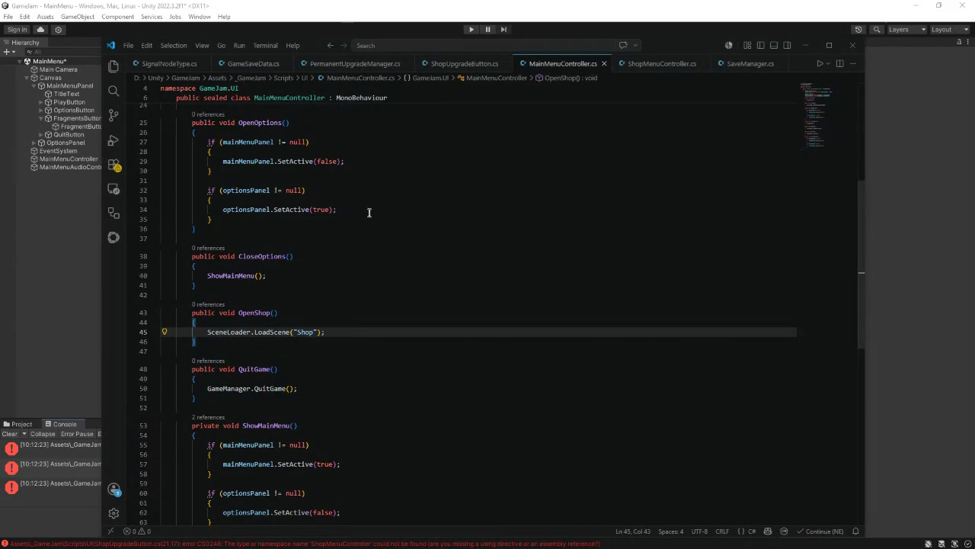
mouse_move(311, 46)
left_mouse_down()
mouse_move(516, 73)
mouse_move(346, 42)
left_mouse_up()
scroll(296, 293, "up", 8)
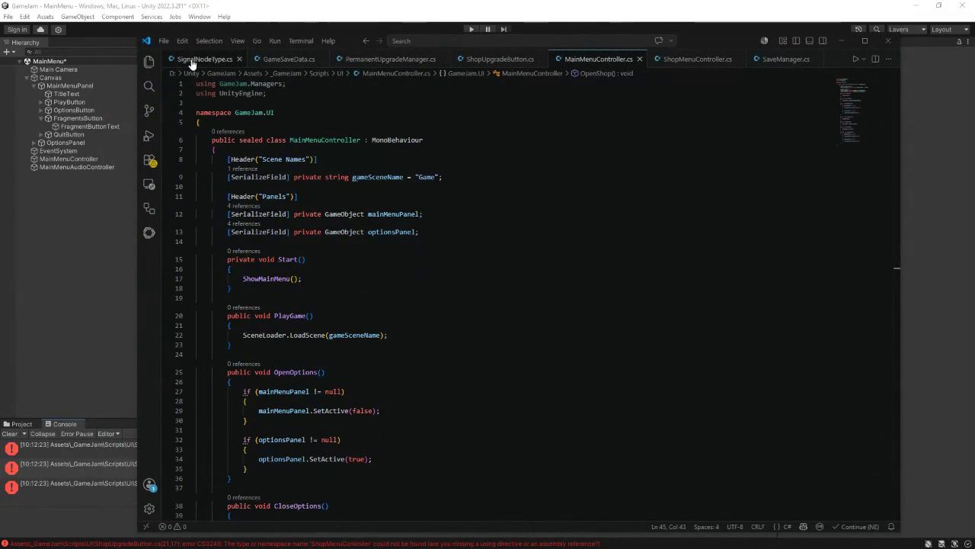
left_click(697, 59)
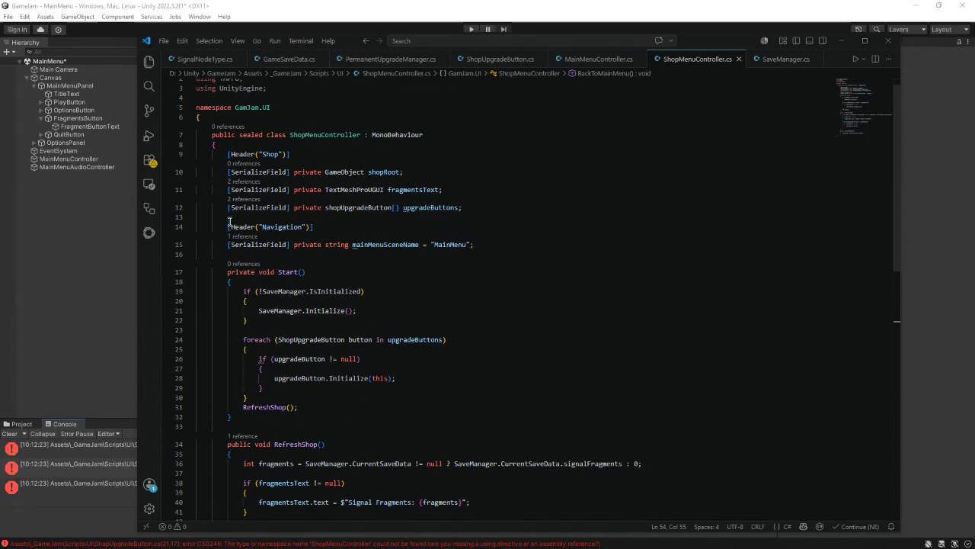
left_click_drag(333, 207, 326, 207)
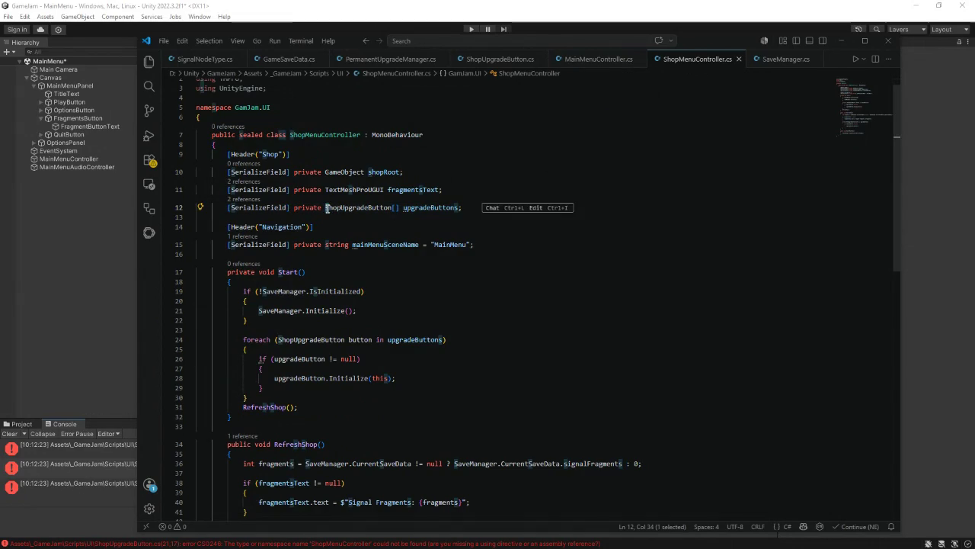
type("S")
left_click(599, 275)
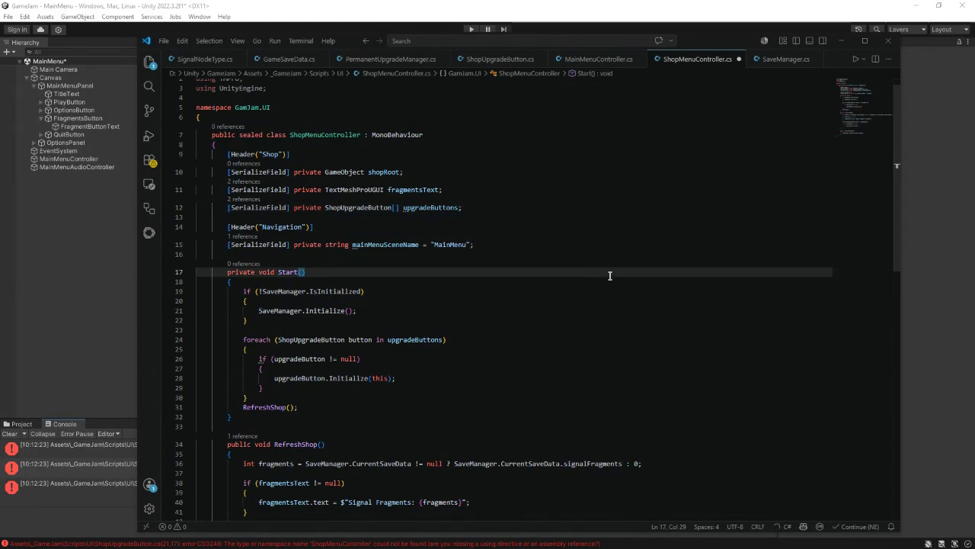
left_click(34, 370)
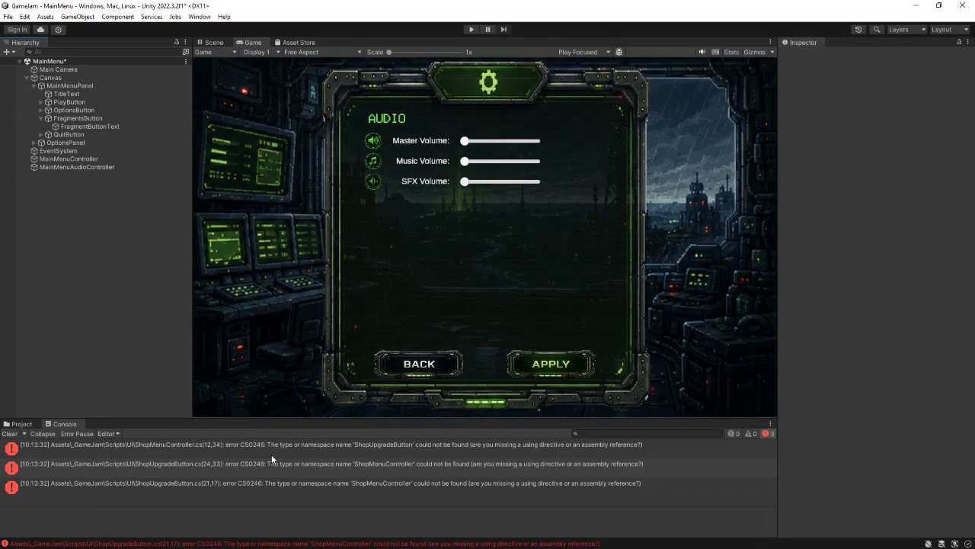
Step: Read through the CS0246 compile errors and open the erroring script in the code editor
left_click(222, 443)
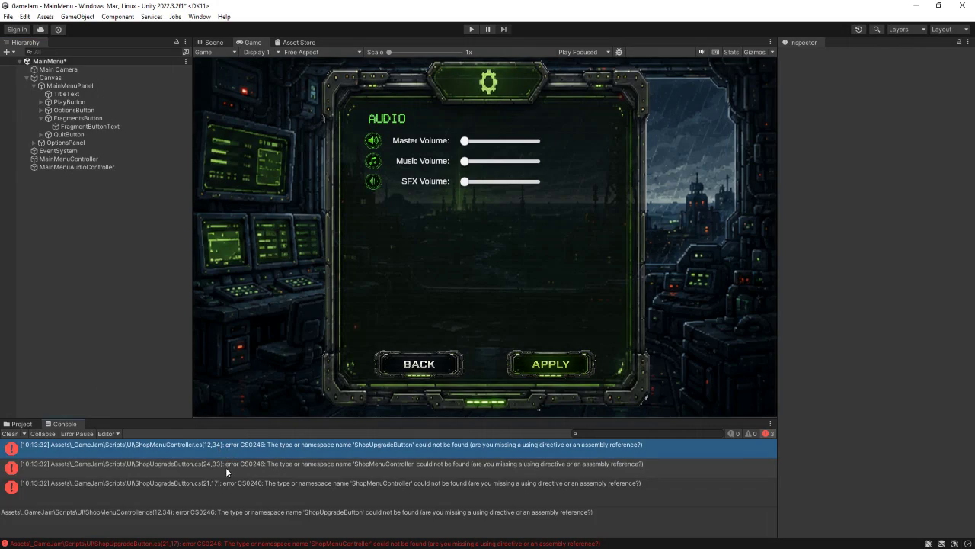
left_click(223, 464)
left_click(227, 480)
left_click(221, 467)
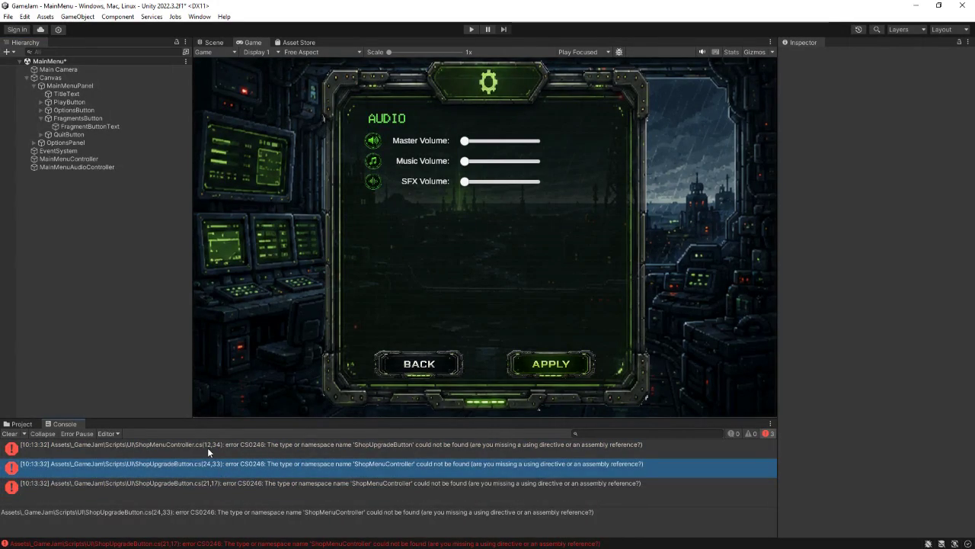
left_click(216, 446)
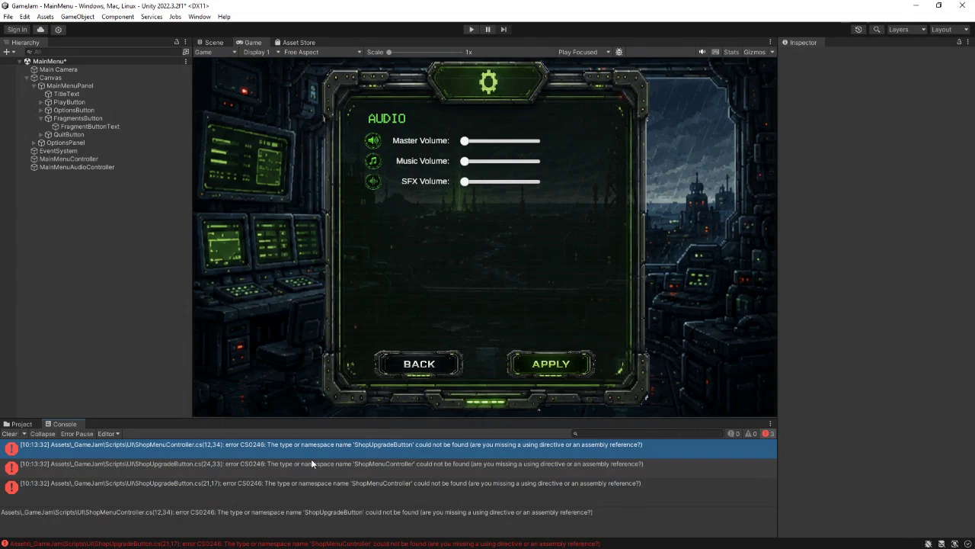
double_click(260, 447)
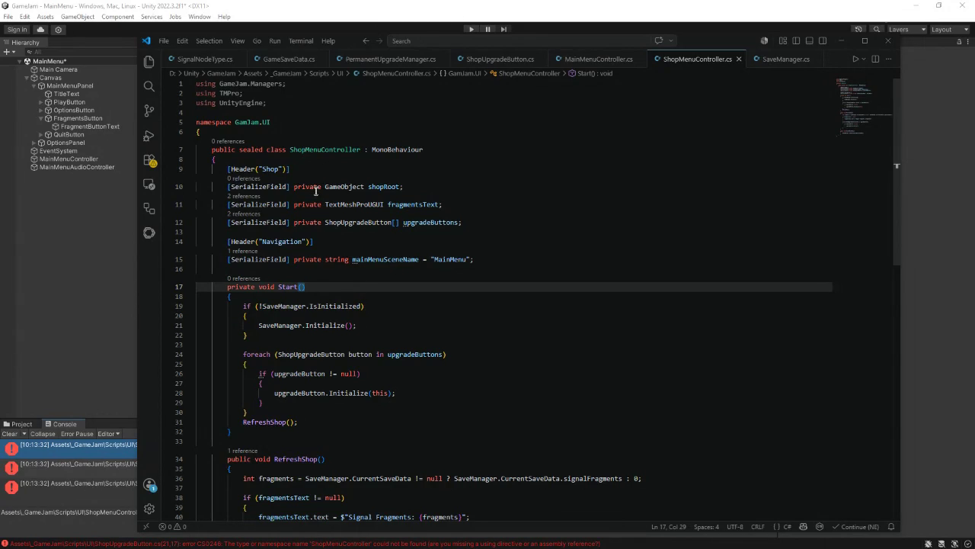
Step: Back in Unity, browse the UI scripts and inspect ShopMenuController and ShopUpgradeButton
left_click(695, 30)
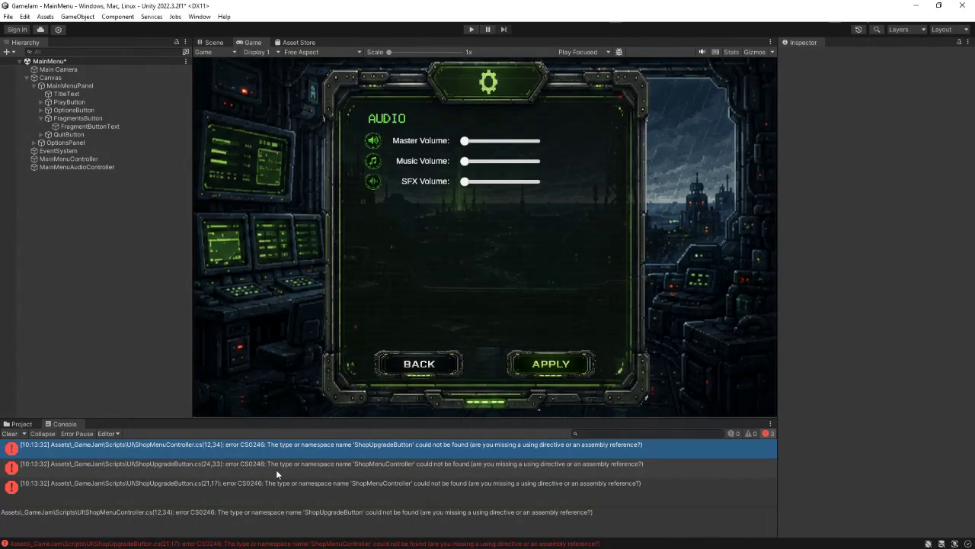
left_click(21, 424)
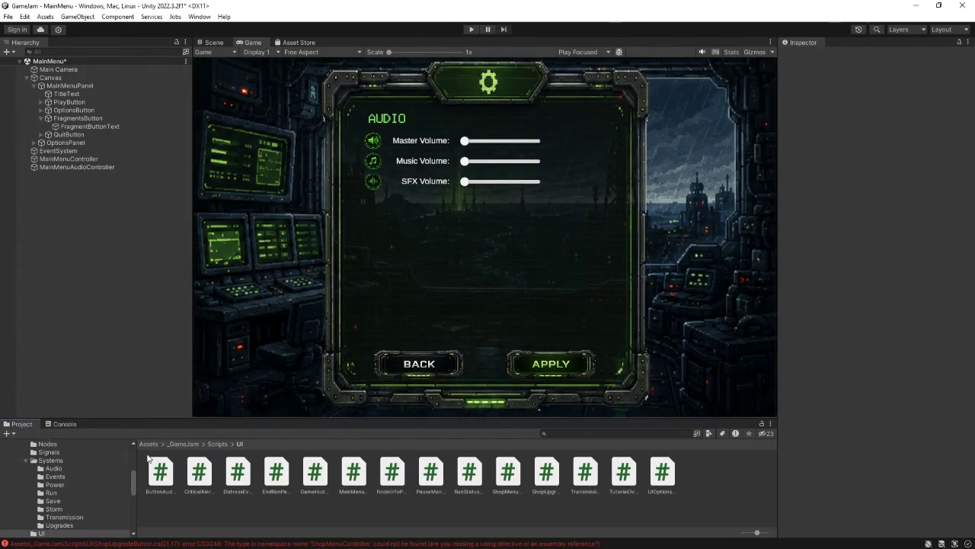
left_click(516, 478)
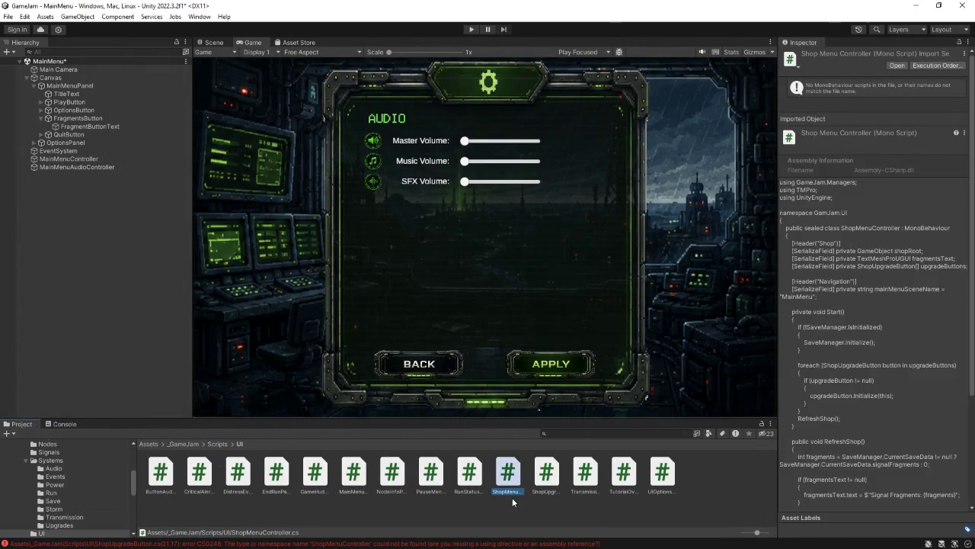
left_click(550, 477)
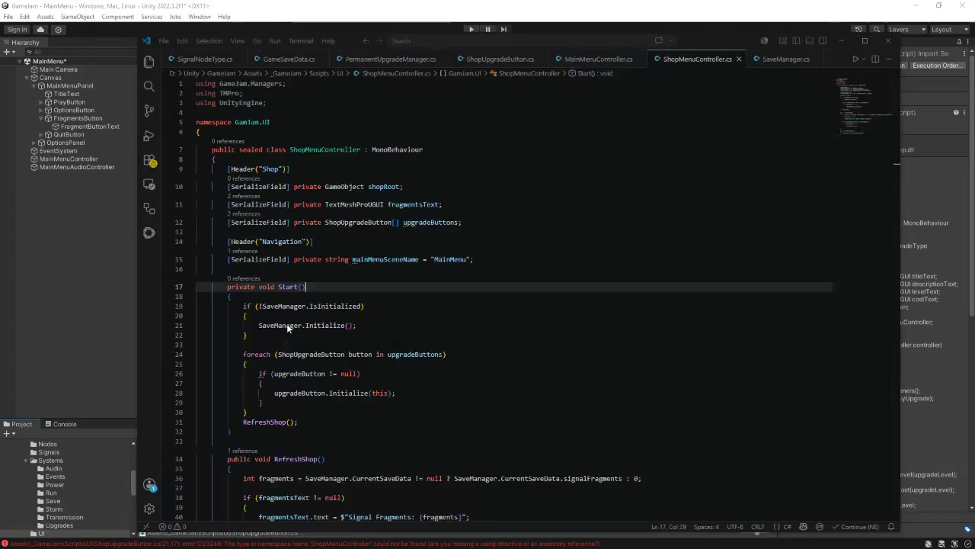
Step: Change ShopUpgradeButton's sealed keyword to static and save the file
left_click(323, 329)
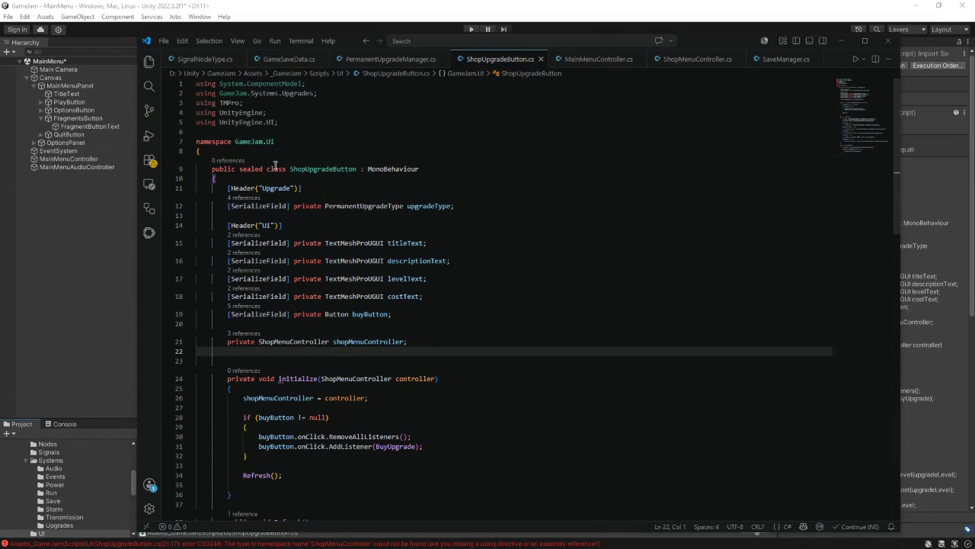
double_click(263, 168)
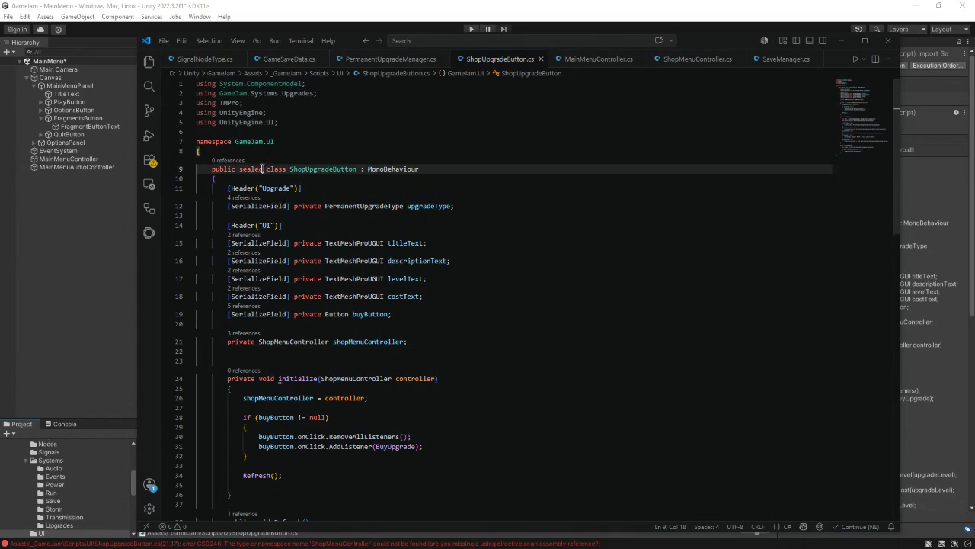
type("static")
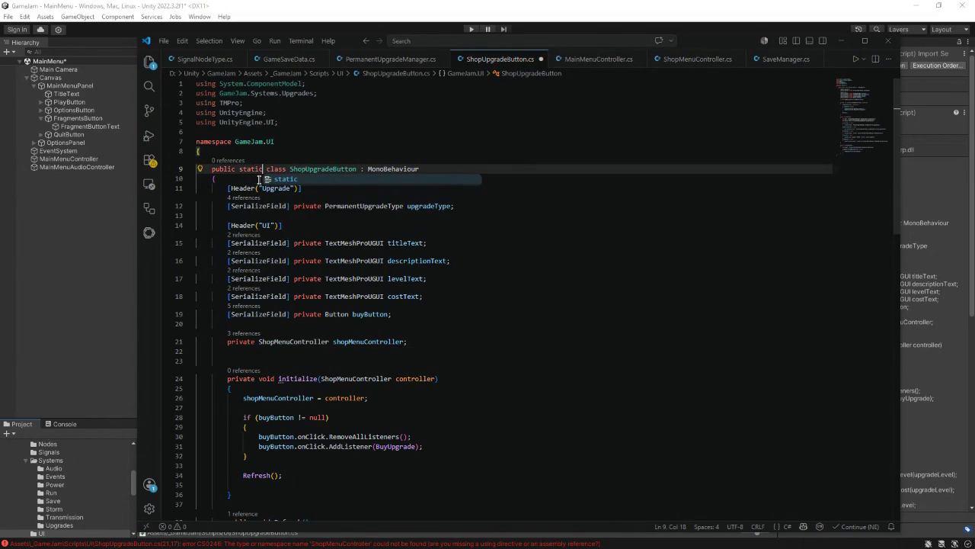
key("ctrl+s")
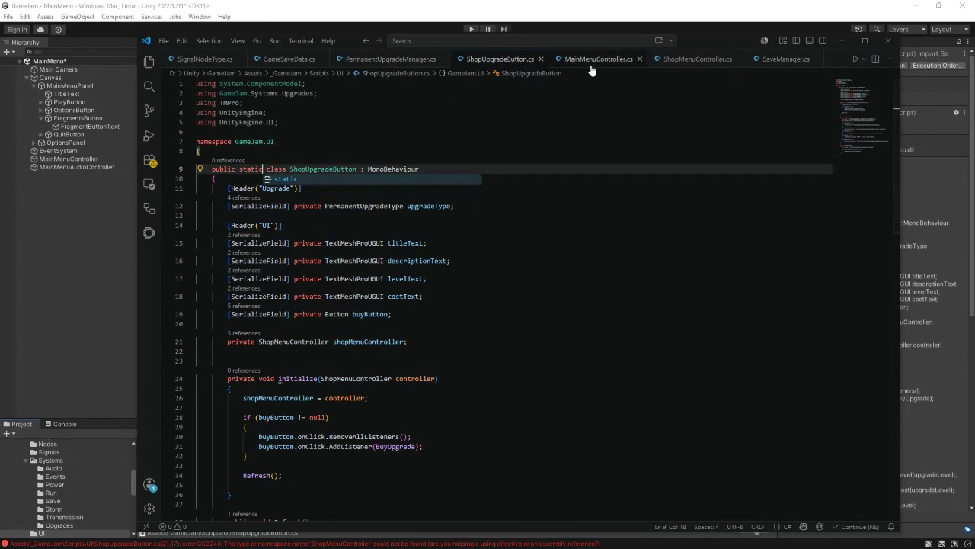
Step: Change ShopMenuController's sealed keyword to static and minimize the code editor
left_click(677, 64)
left_click_drag(263, 150, 243, 151)
type("static")
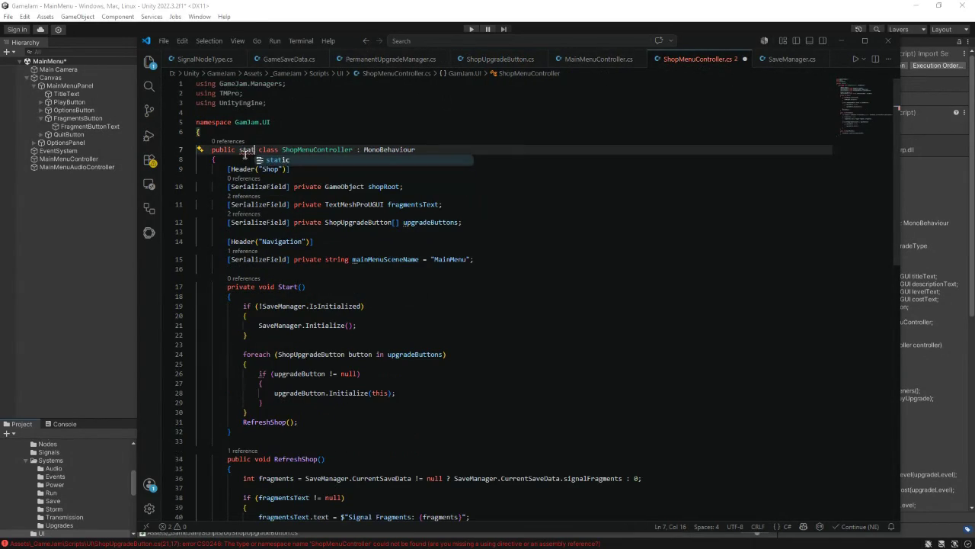
left_click(842, 41)
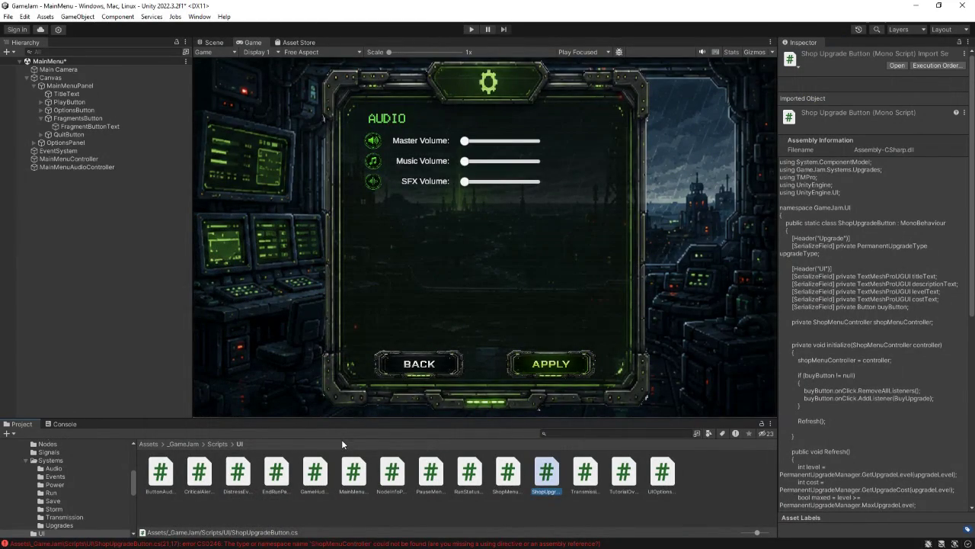
Step: Review the new compile errors in Unity's Console
left_click(65, 424)
scroll(136, 498, "down", 3)
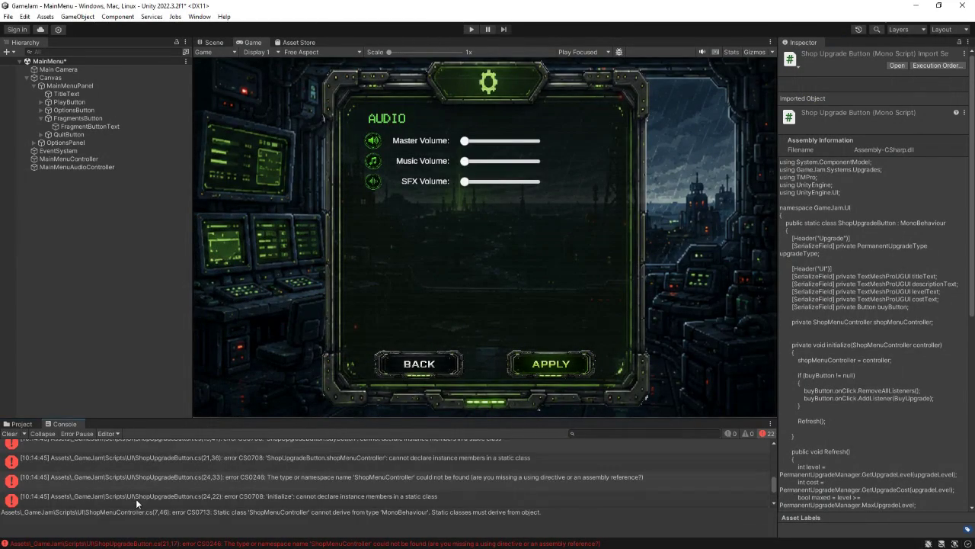
scroll(168, 485, "up", 1)
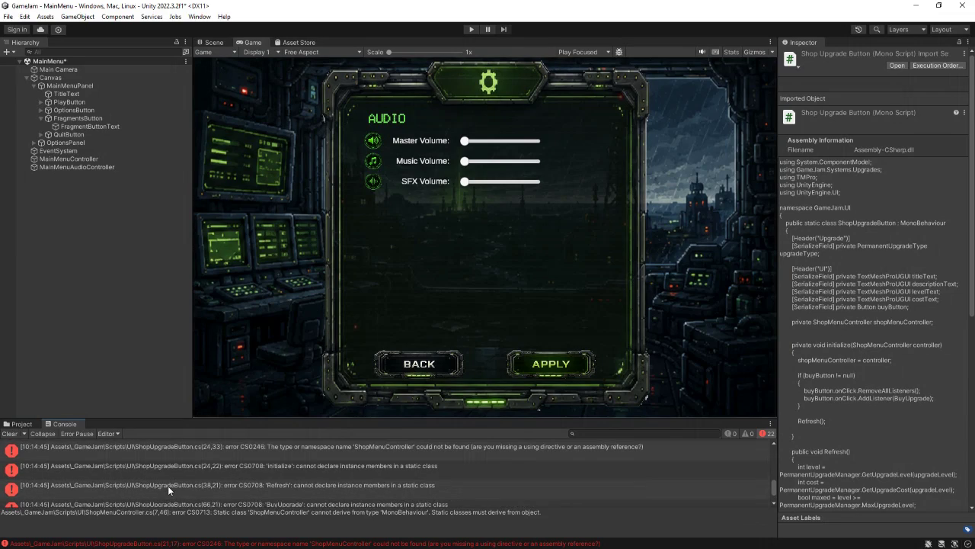
scroll(167, 485, "down", 1)
Step: Revert ShopMenuController and ShopUpgradeButton from static to sealed and save both
key("alt+Tab")
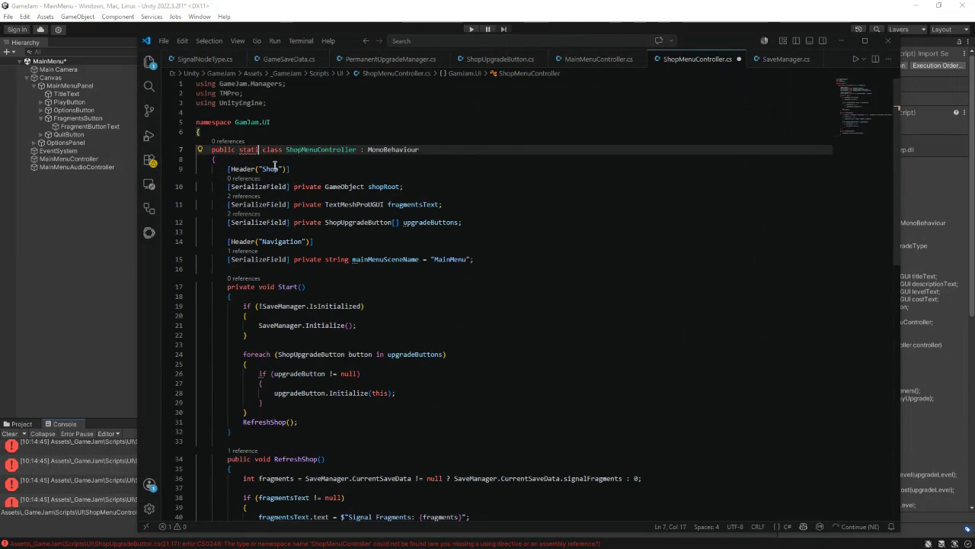
key("BackSpace")
key("BackSpace")
key("BackSpace")
type("sealed")
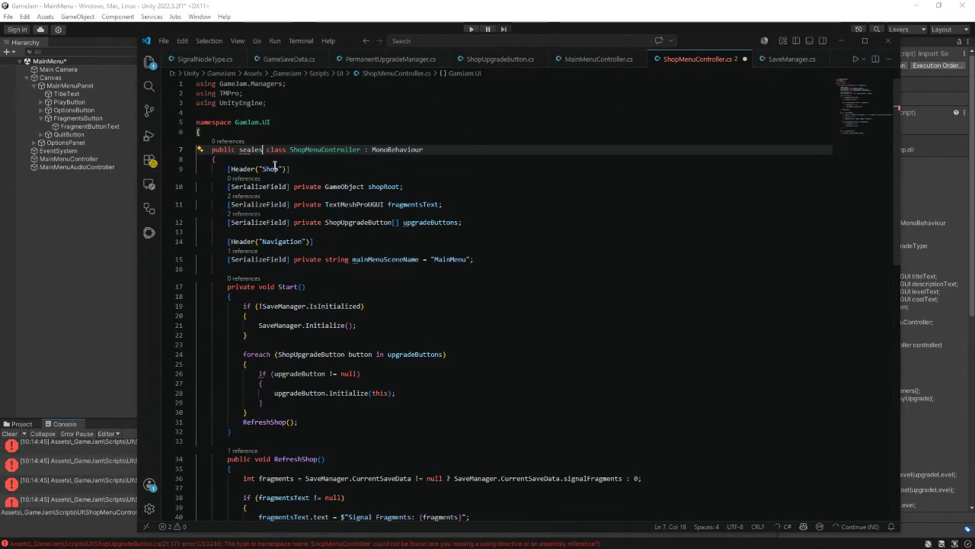
key("ctrl+s")
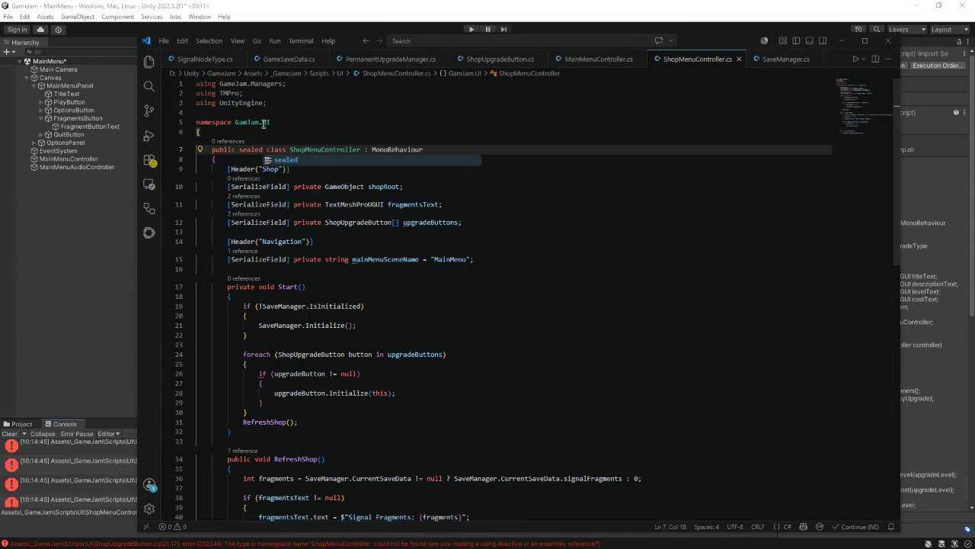
left_click(500, 61)
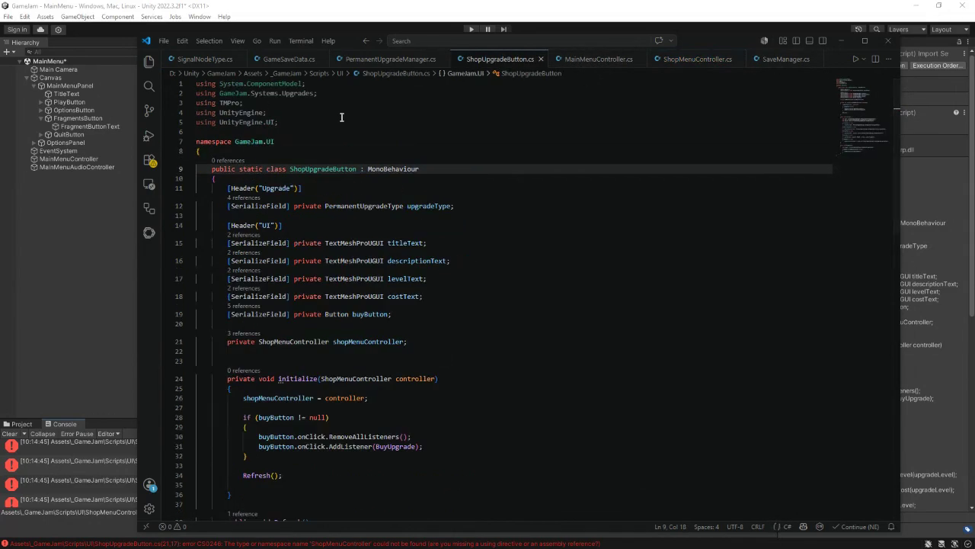
double_click(263, 168)
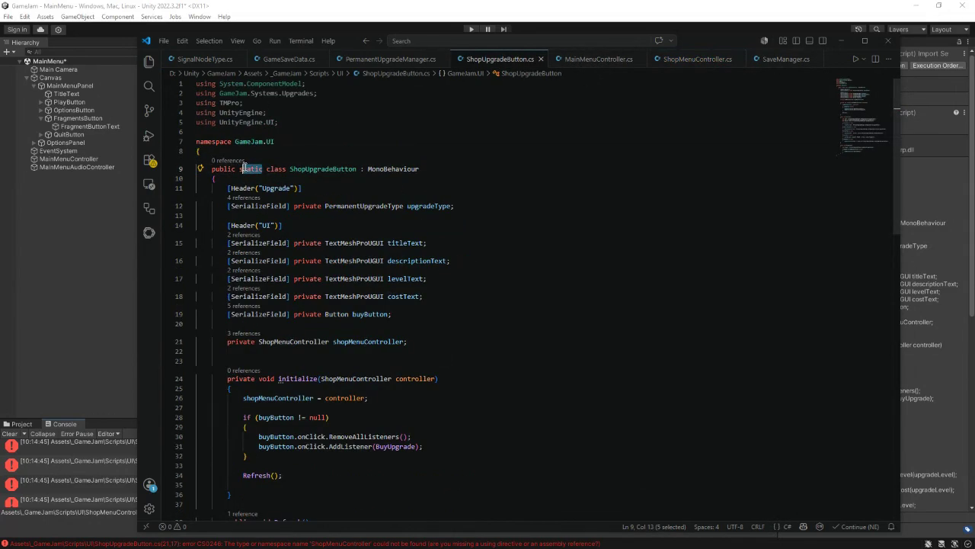
type("sealed")
key("ctrl+s")
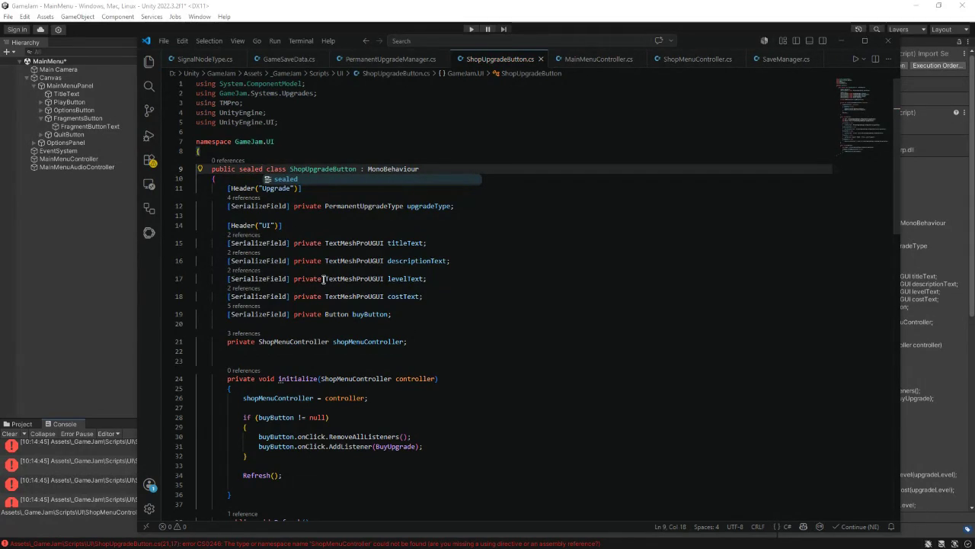
Step: Rename the initialize method to Initialize in ShopUpgradeButton.cs, save, and review the scripts
left_click(444, 306)
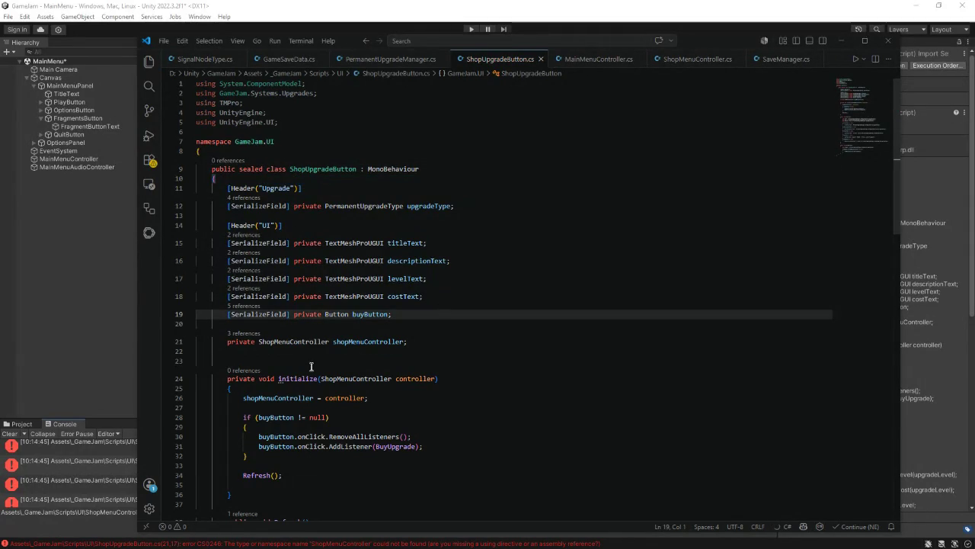
left_click(282, 379)
key("BackSpace")
type("I")
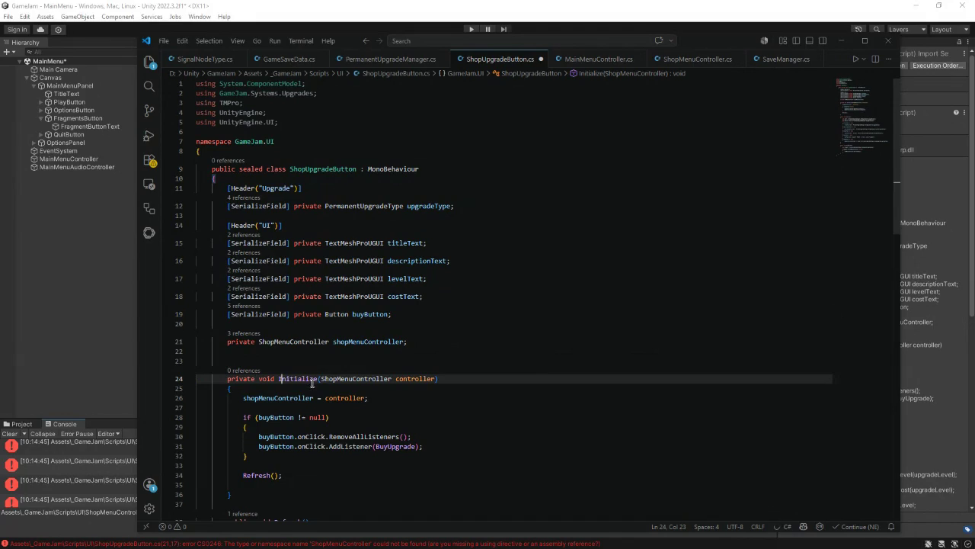
key("ctrl+s")
scroll(348, 329, "down", 2)
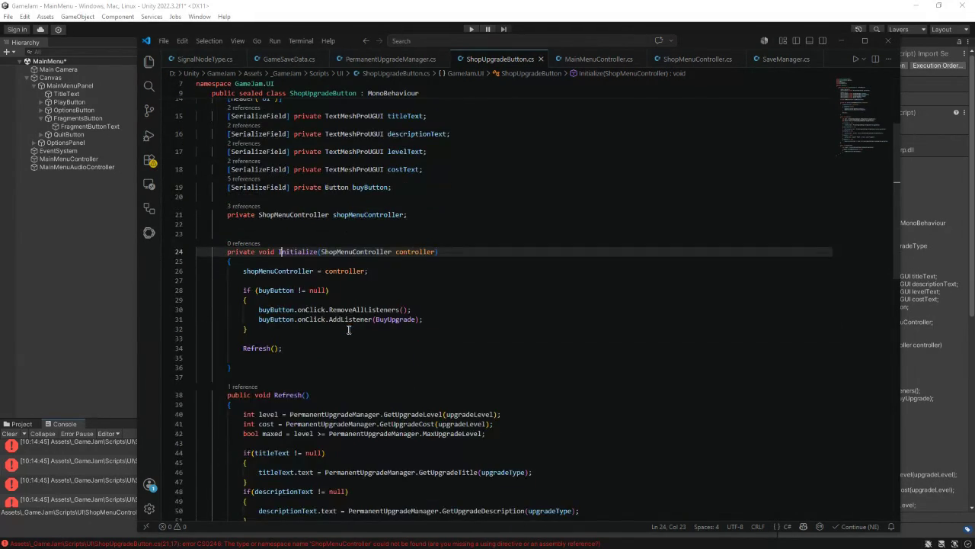
scroll(348, 329, "down", 5)
scroll(349, 329, "up", 1)
scroll(348, 329, "up", 5)
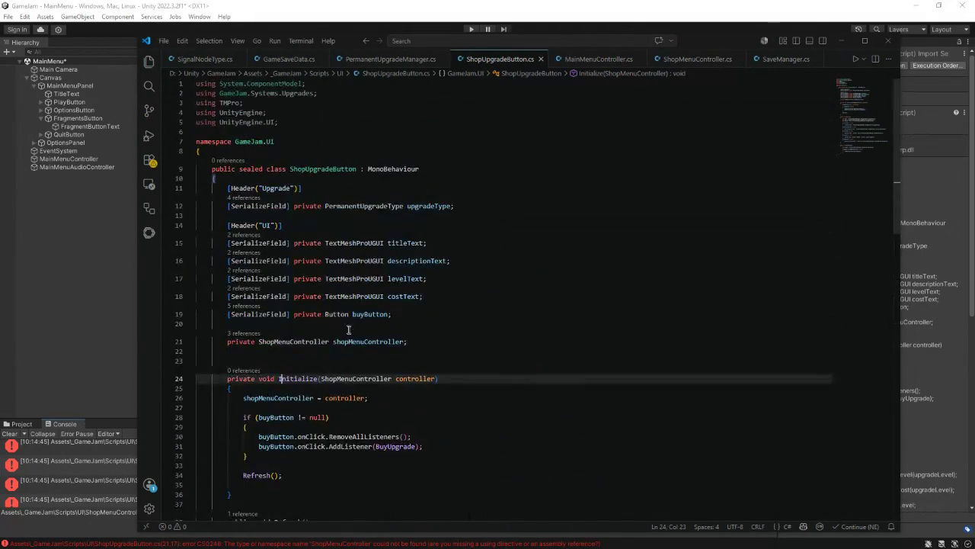
left_click(581, 59)
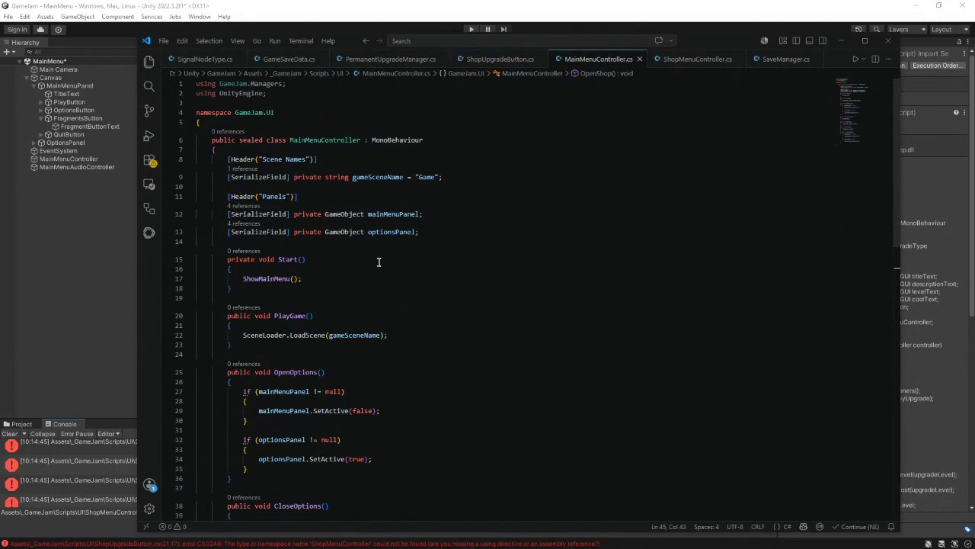
left_click(683, 63)
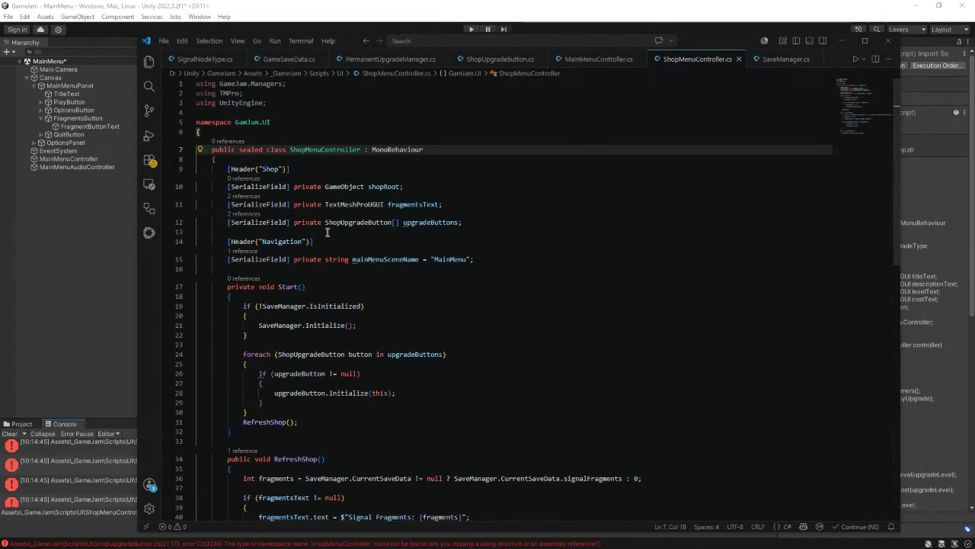
Step: Let Unity recompile, collapse FragmentsButton, and browse to the _GameJam project folder
left_click(66, 348)
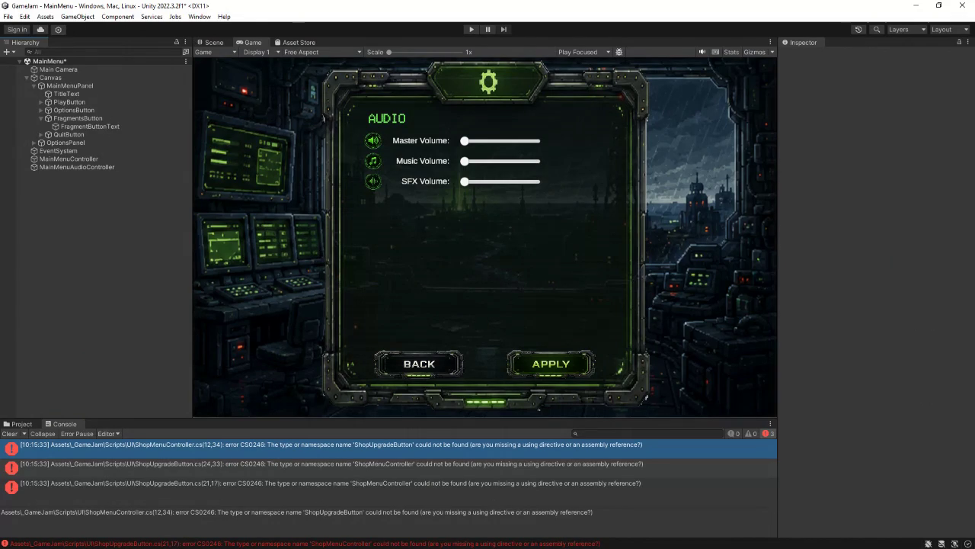
left_click(41, 118)
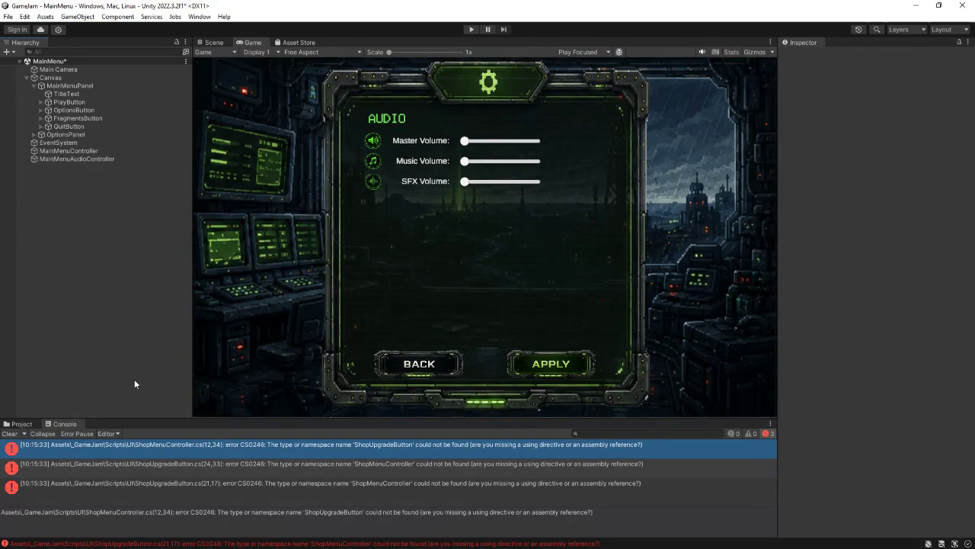
left_click(22, 423)
left_click(183, 443)
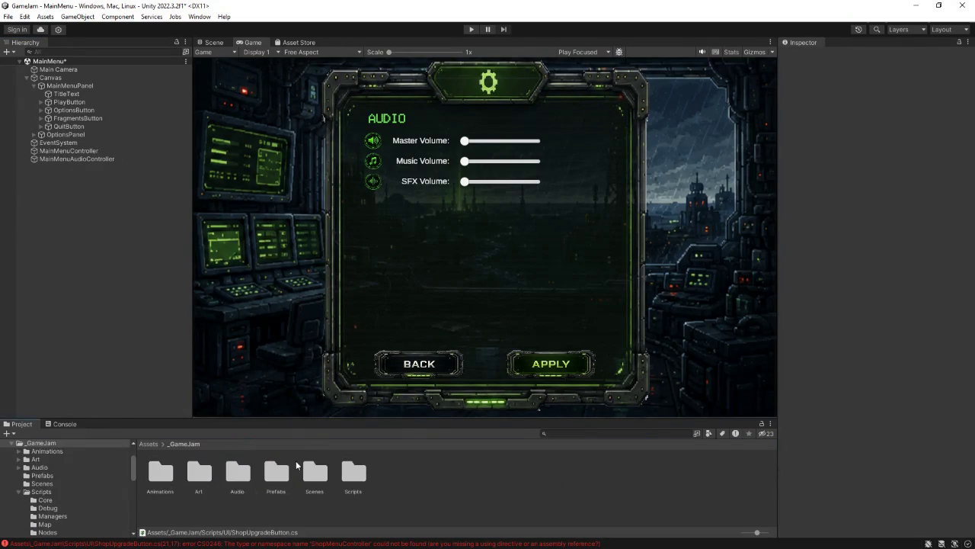
Step: Create a scene named Shop in the Scenes folder and open it, answering the save prompt
double_click(328, 473)
right_click(333, 475)
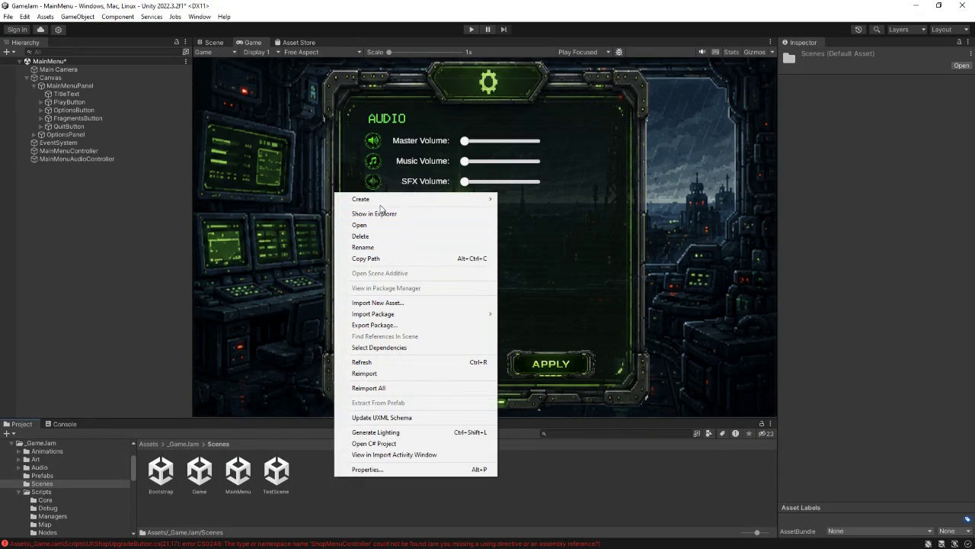
mouse_move(381, 205)
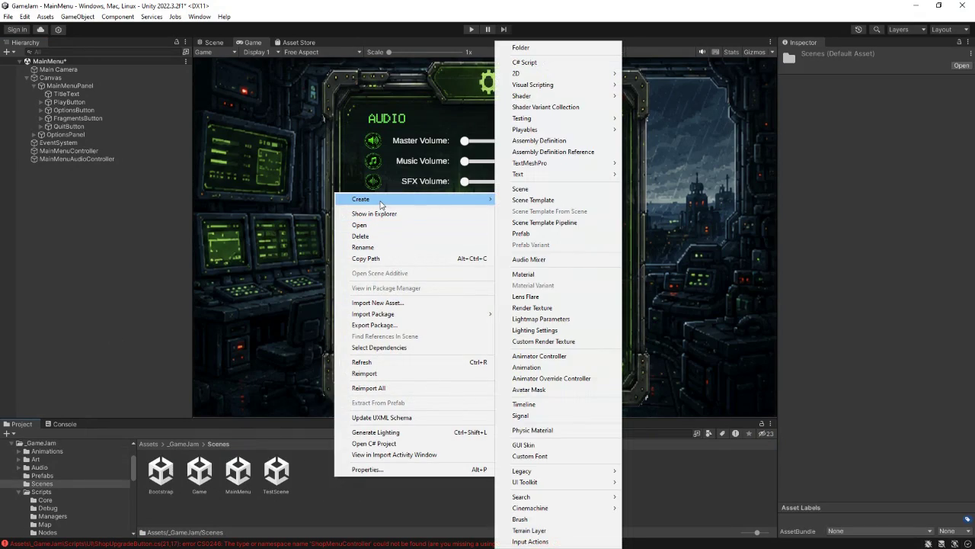
left_click(524, 191)
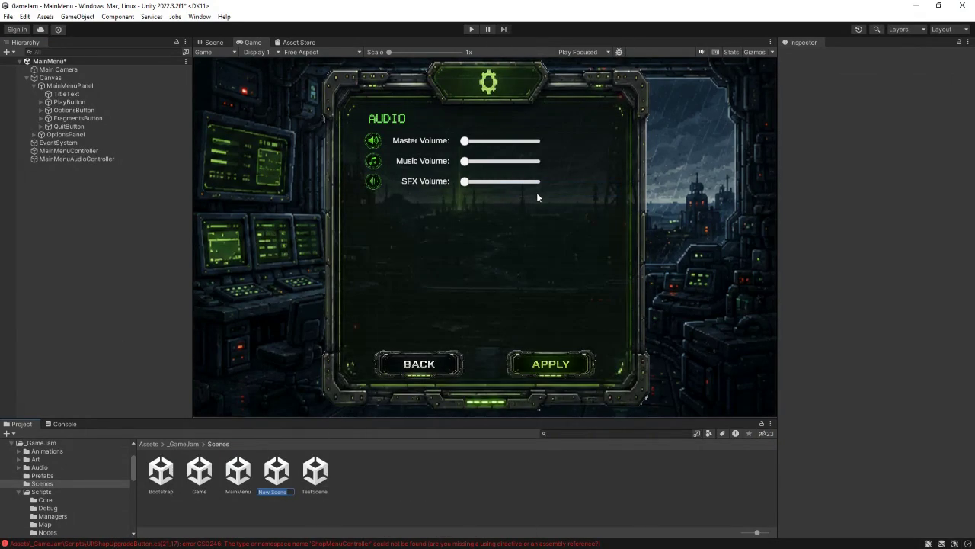
type("Shop")
key("Return")
double_click(286, 472)
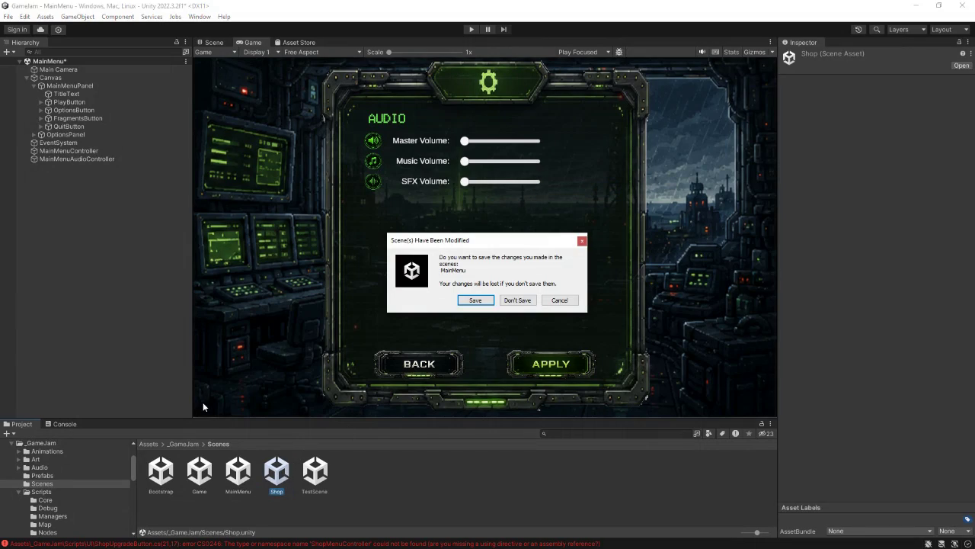
left_click(476, 300)
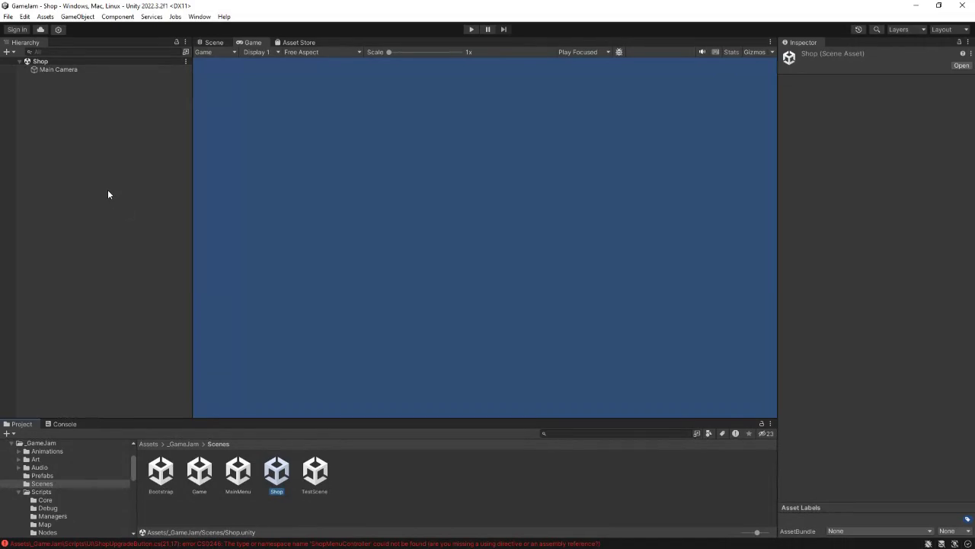
Step: Add a UI canvas named ShopCanvas to the Shop scene
right_click(42, 202)
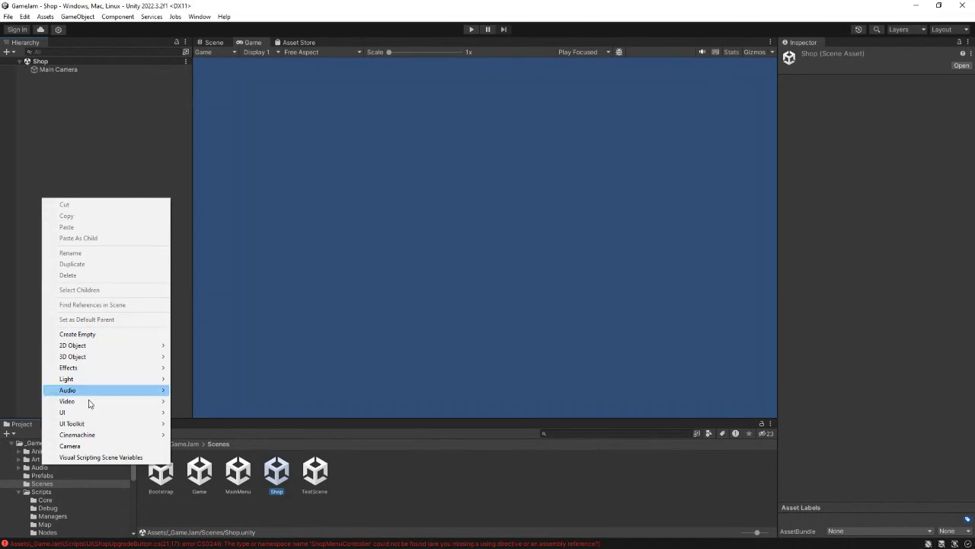
mouse_move(76, 411)
left_click(263, 386)
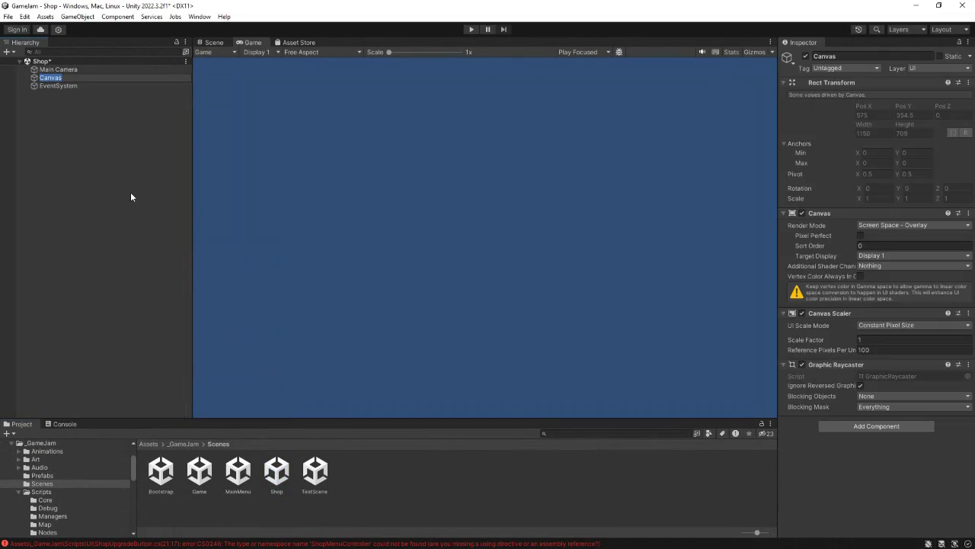
type("ShopCanv")
type("as")
key("Return")
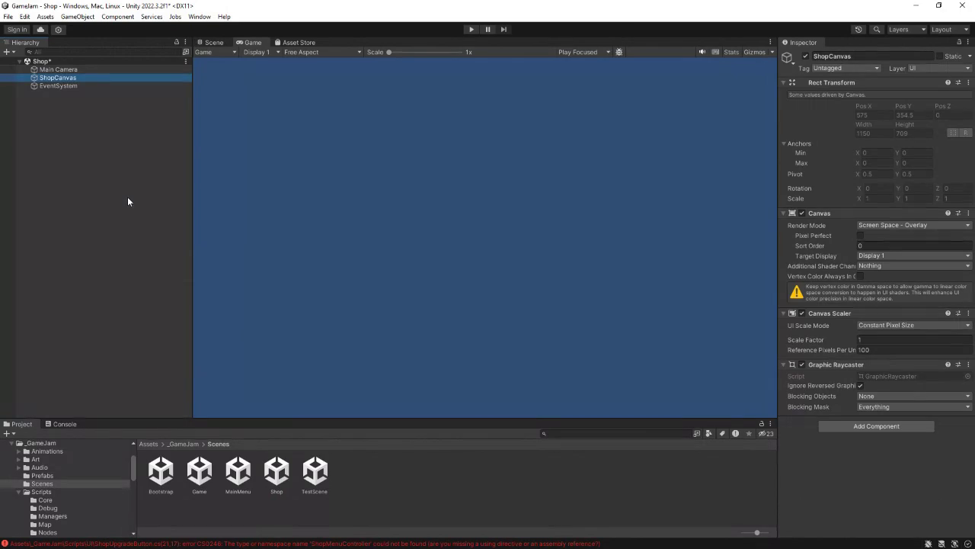
Step: Add an empty child object named Background under ShopCanvas
right_click(53, 79)
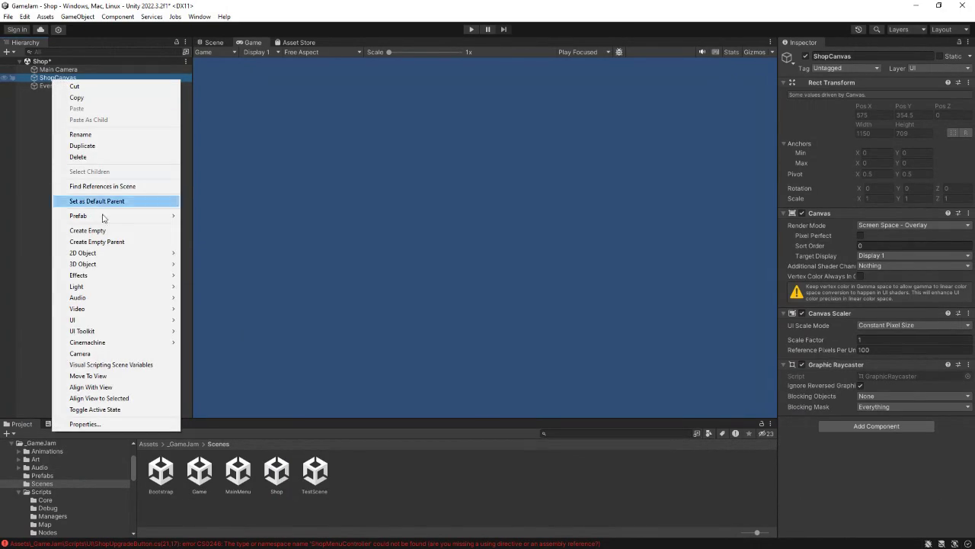
mouse_move(115, 320)
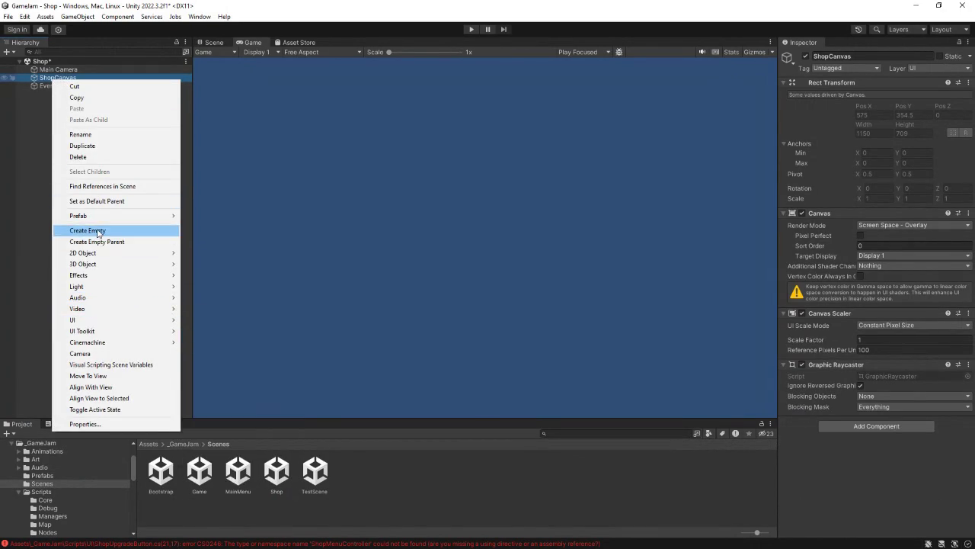
left_click(96, 230)
type("Background")
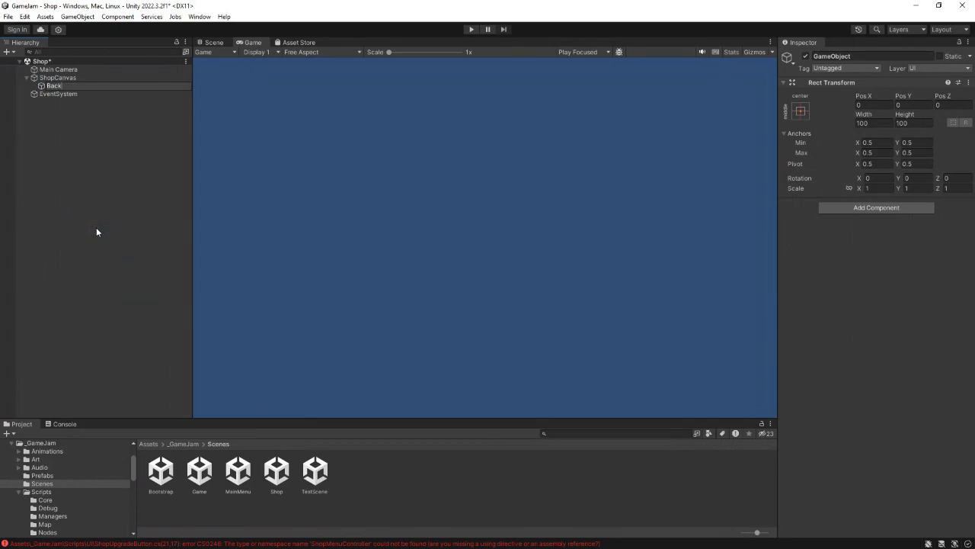
key("Return")
right_click(59, 78)
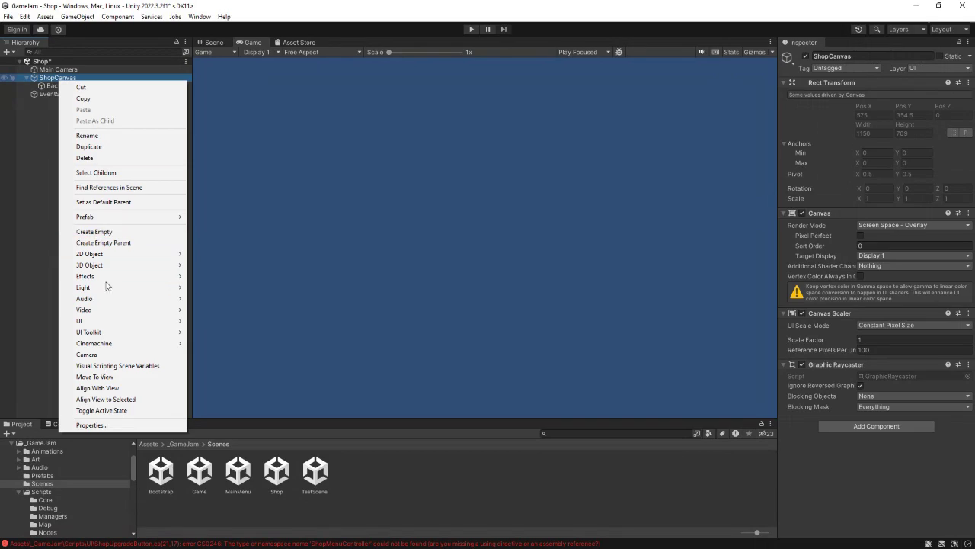
Step: Add a UI panel named ShopPanel under ShopCanvas
mouse_move(103, 328)
left_click(208, 355)
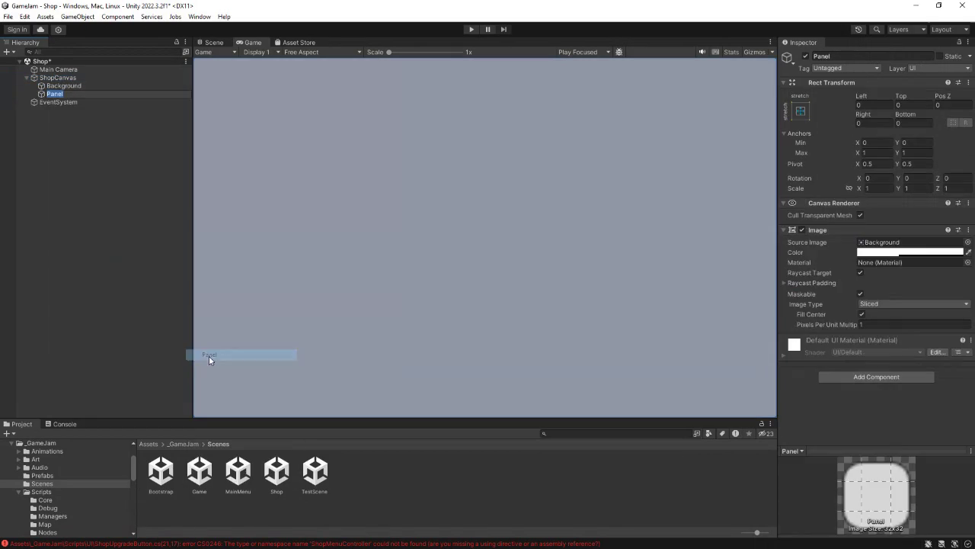
type("ShopPanel")
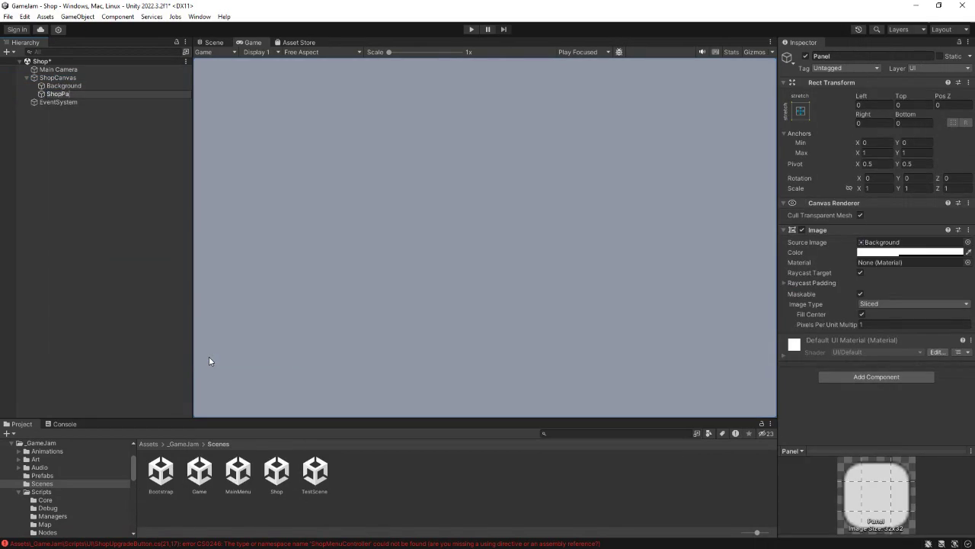
key("Return")
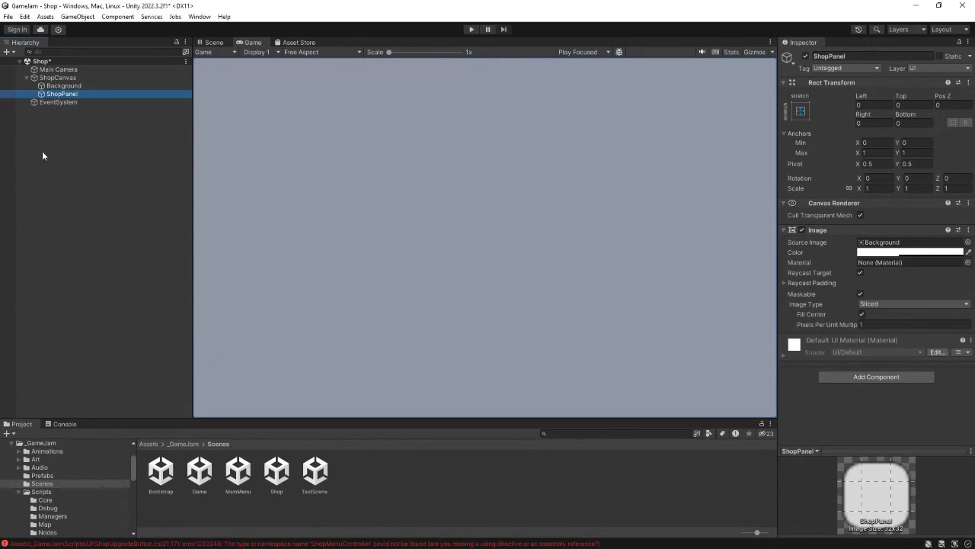
Step: Add two TextMeshPro texts, TitleText and FragmentsText, under ShopPanel
right_click(57, 94)
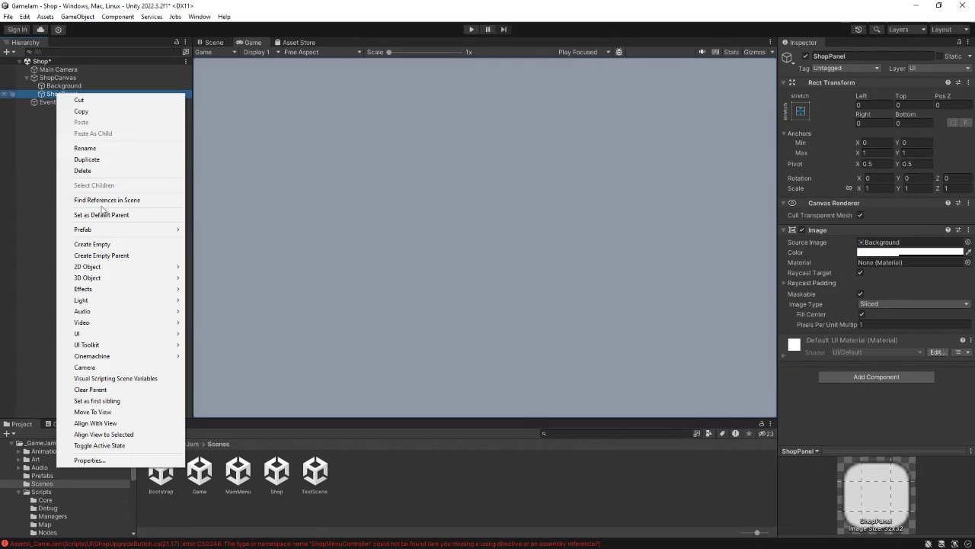
mouse_move(102, 333)
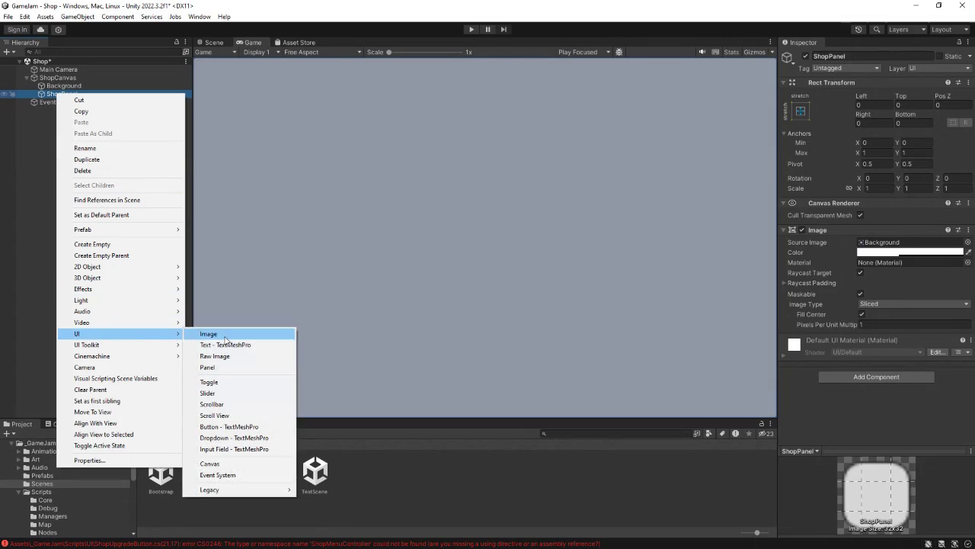
left_click(221, 343)
type("TitleText")
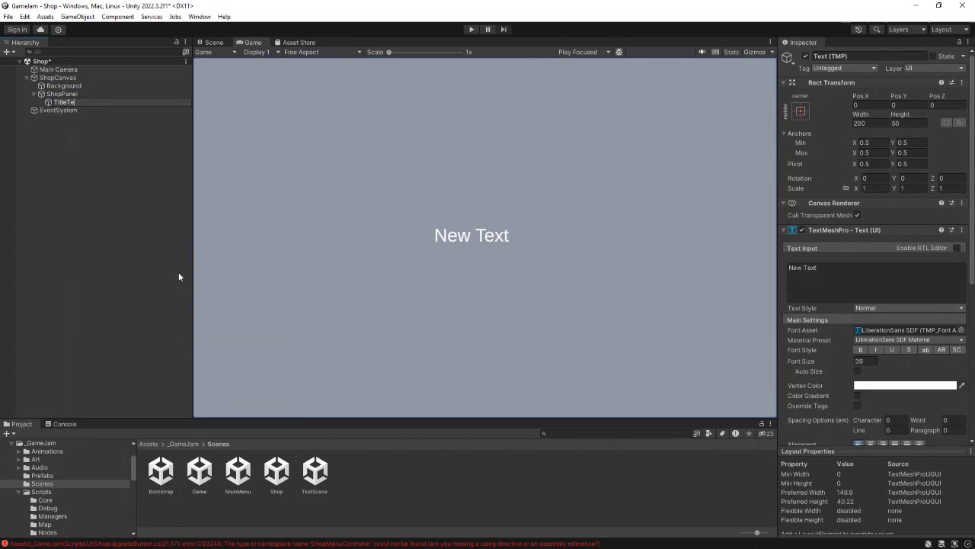
key("Return")
right_click(69, 94)
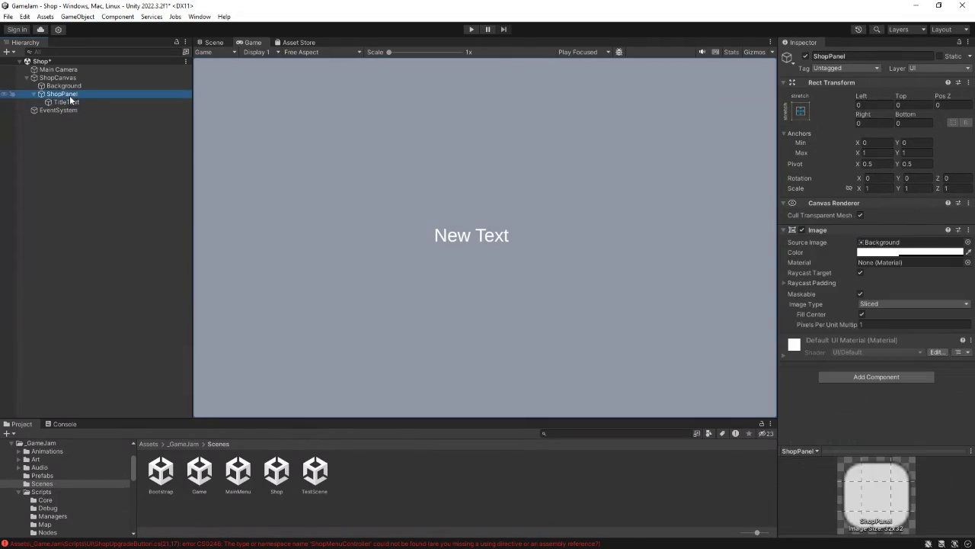
mouse_move(115, 338)
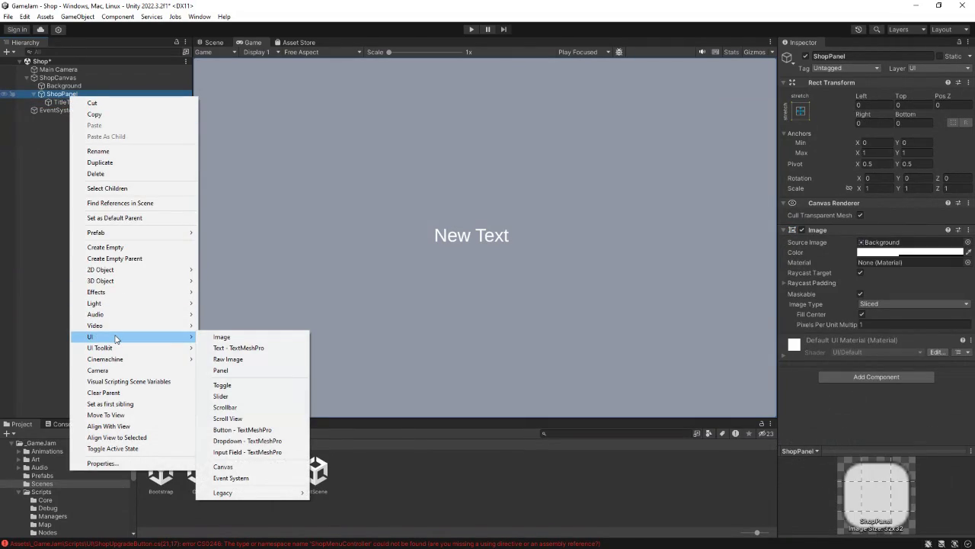
left_click(232, 348)
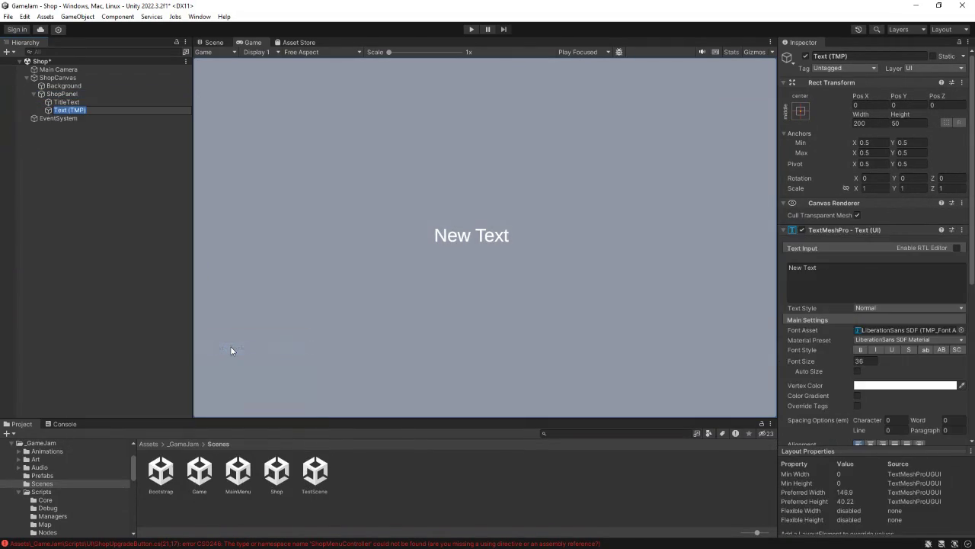
type("FragmentsTe")
type("xt")
key("Return")
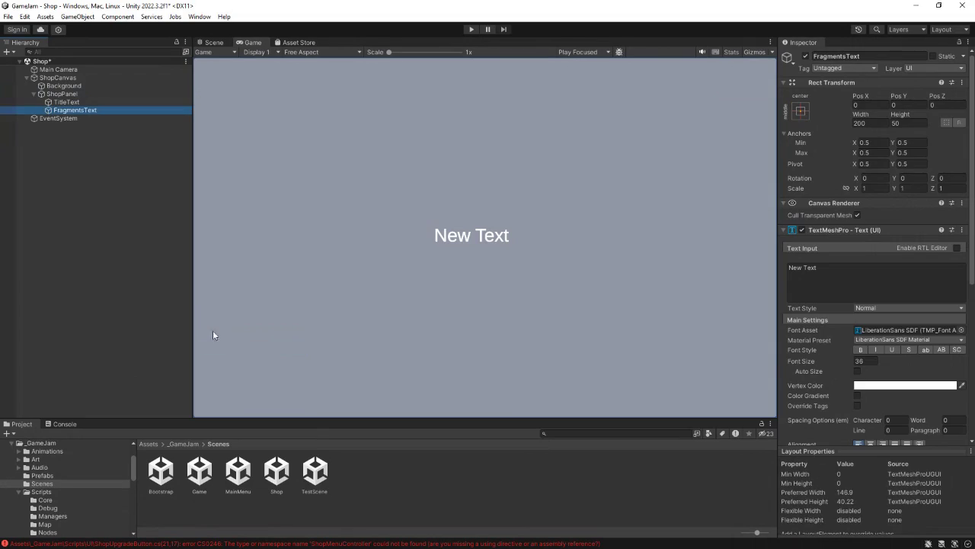
right_click(65, 95)
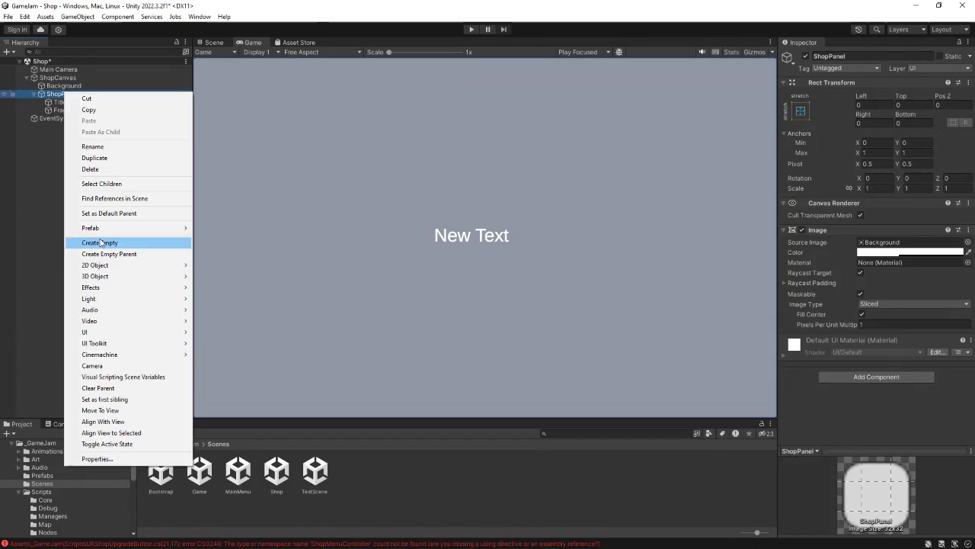
Step: Add empty children Upgrade_MaxEmergencyPower and Upgrade_EmergencyRecovery under ShopPanel
left_click(100, 239)
type("Upgrade_")
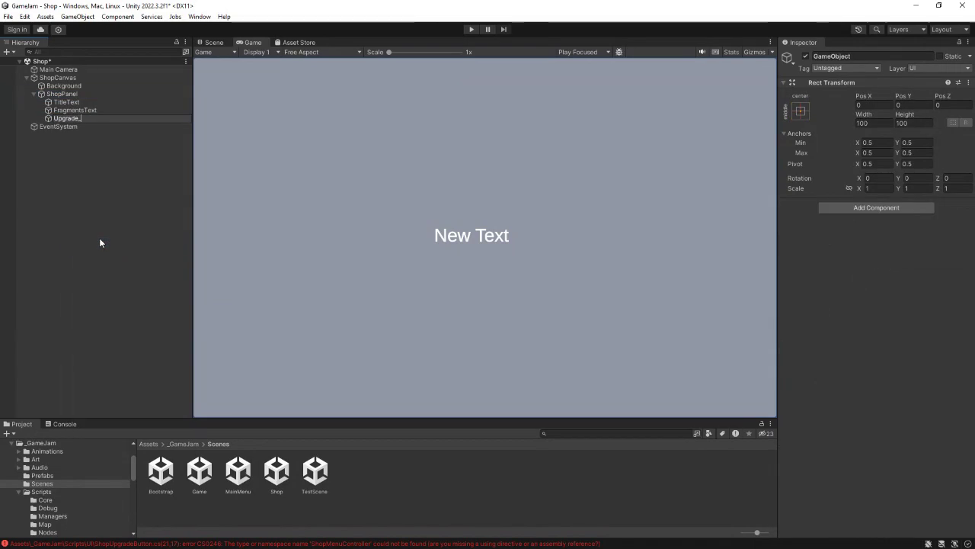
type("MaxEmergencyP")
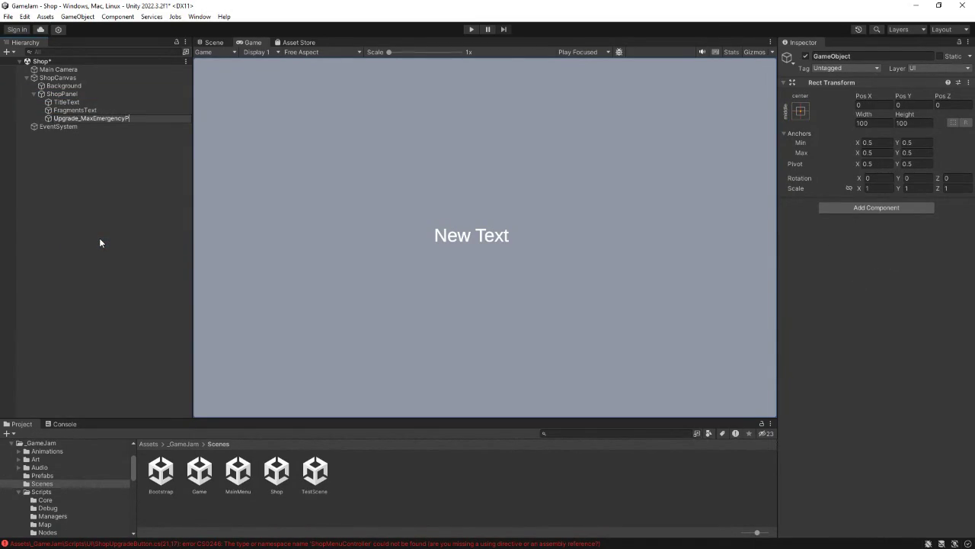
type("ower")
key("Return")
right_click(62, 94)
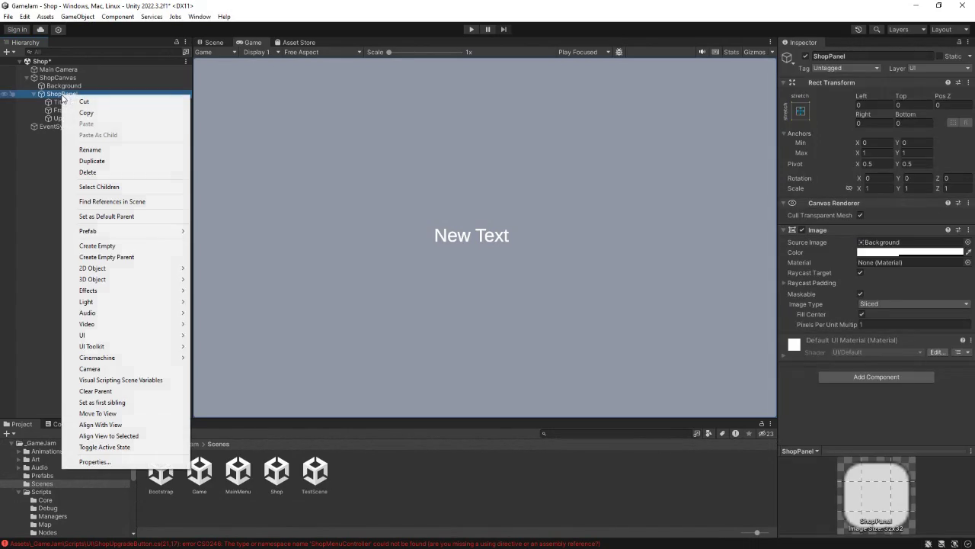
left_click(94, 245)
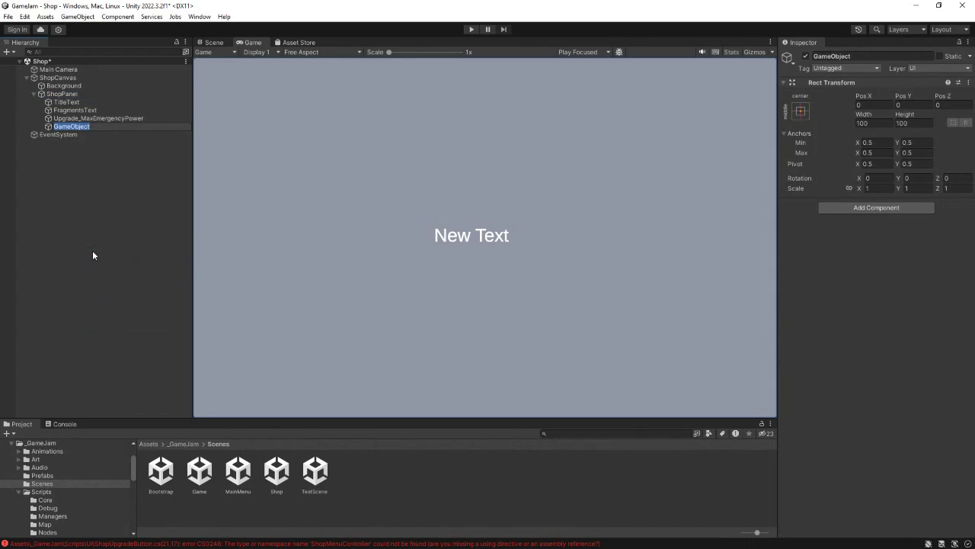
type("Upgrade_")
type("EmergencyRecovery")
key("Return")
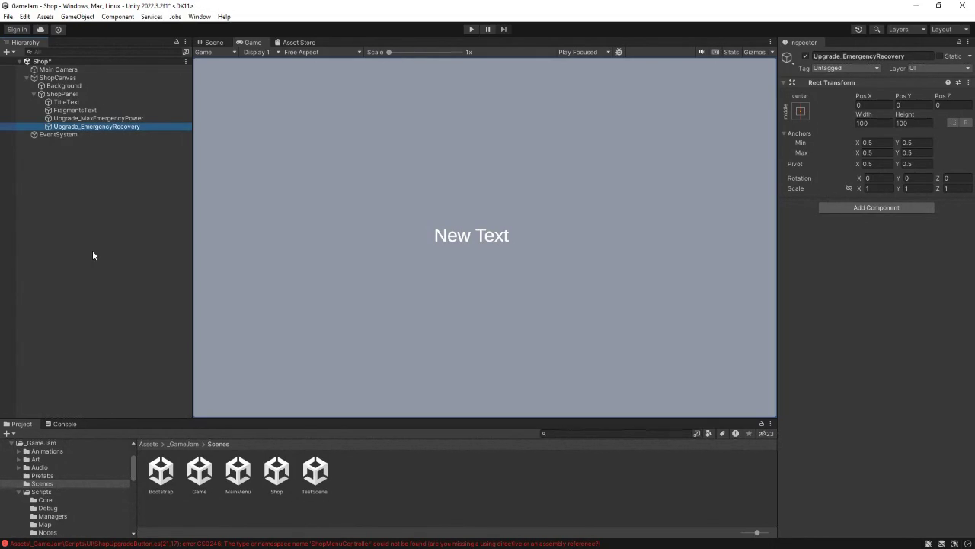
Step: Add an empty child named Upgrade_NodeRepairEfficiency under ShopPanel, correcting typos in the name
right_click(59, 95)
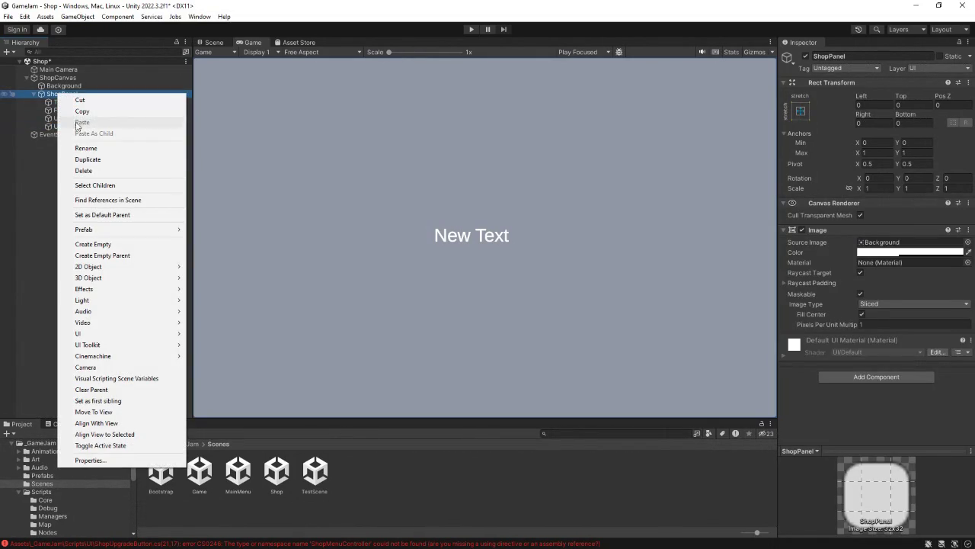
left_click(96, 244)
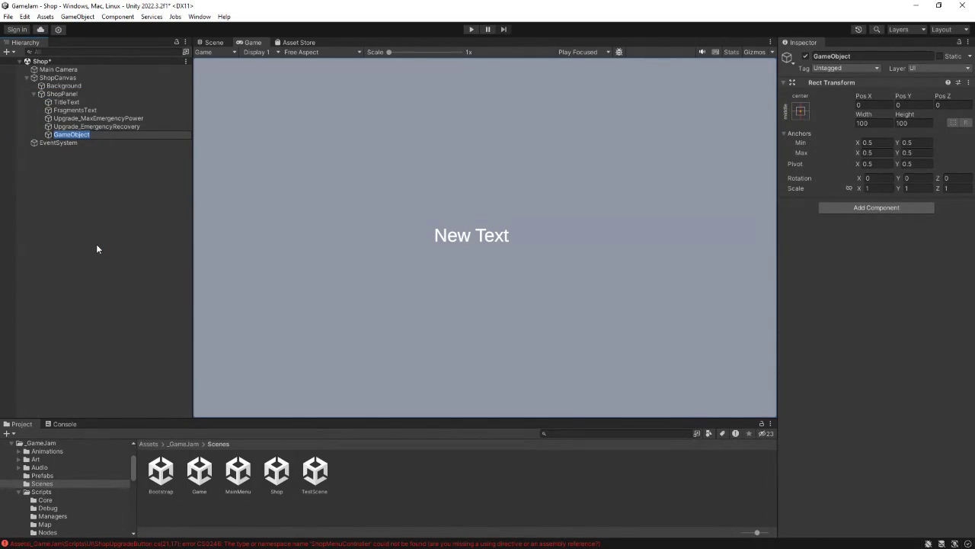
type("Upgrade_NodeRE")
type("pa")
type("ir")
key("BackSpace")
key("BackSpace")
key("BackSpace")
type("epairEfficinc")
type("y")
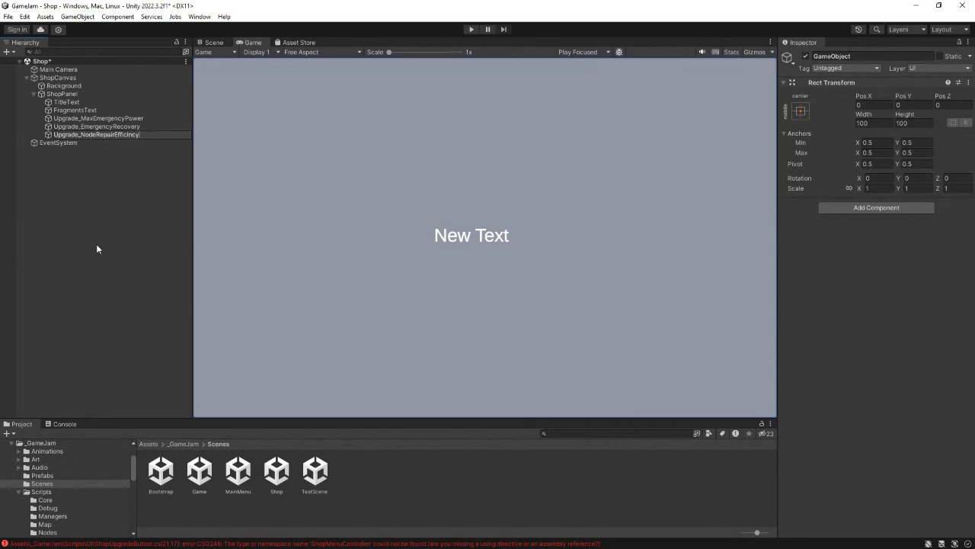
key("BackSpace")
key("BackSpace")
key("BackSpace")
type("iency")
key("Return")
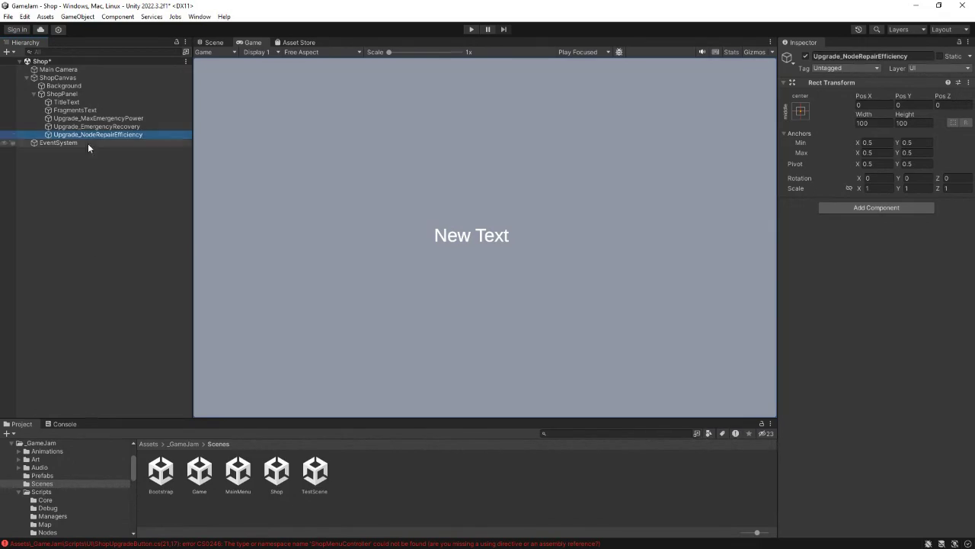
Step: Add an empty child named Upgrade_ConnectionRepairEfficiency under ShopPanel
right_click(62, 94)
left_click(99, 242)
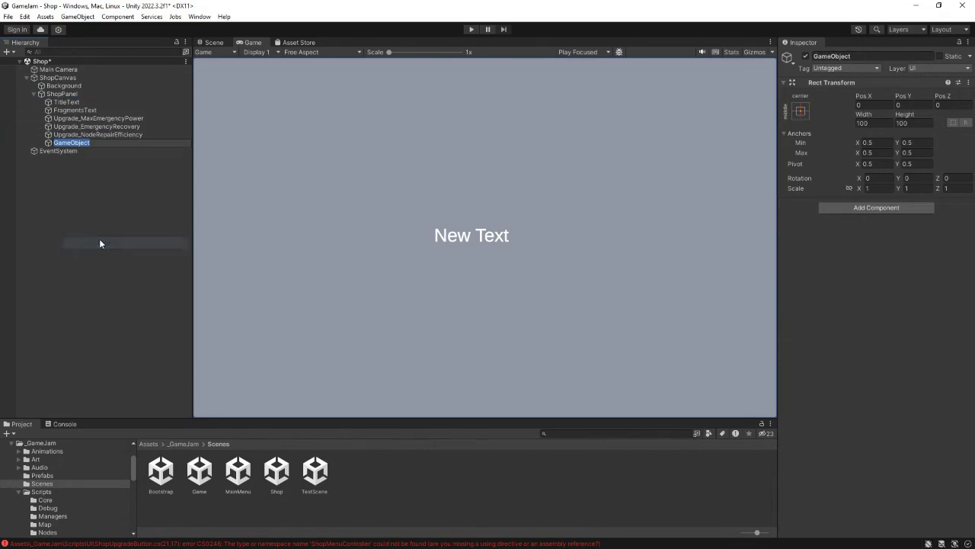
type("Upgrade_")
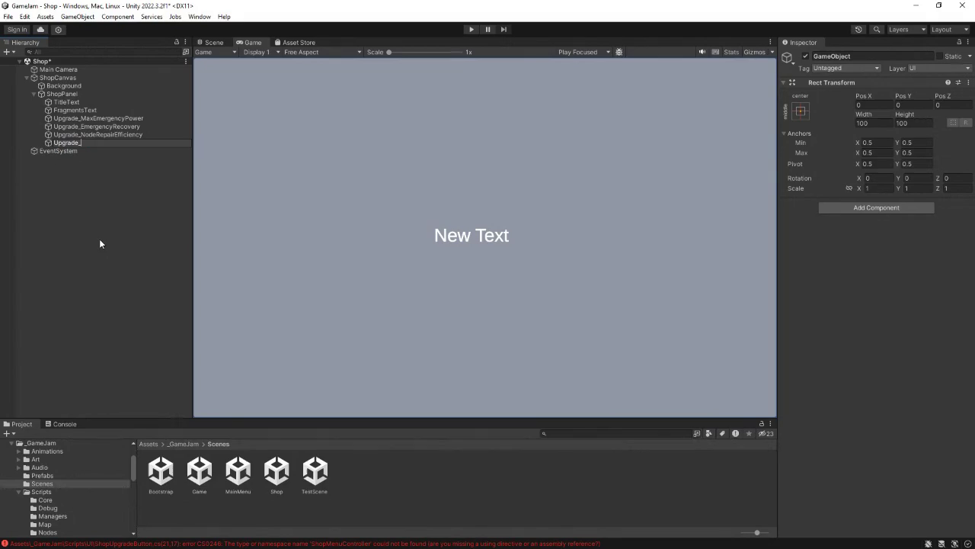
type("Conn")
type("onRepair")
type("Efficinc")
key("BackSpace")
key("BackSpace")
type("ency")
key("Return")
Step: Add an empty child Upgrade_StormResistance under ShopPanel, fixing the mistyped capital T
right_click(61, 94)
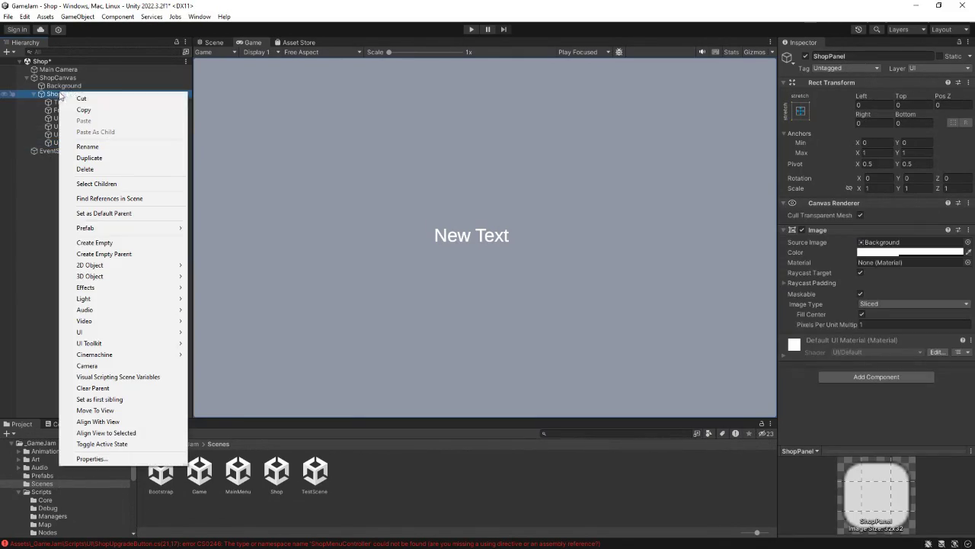
left_click(100, 242)
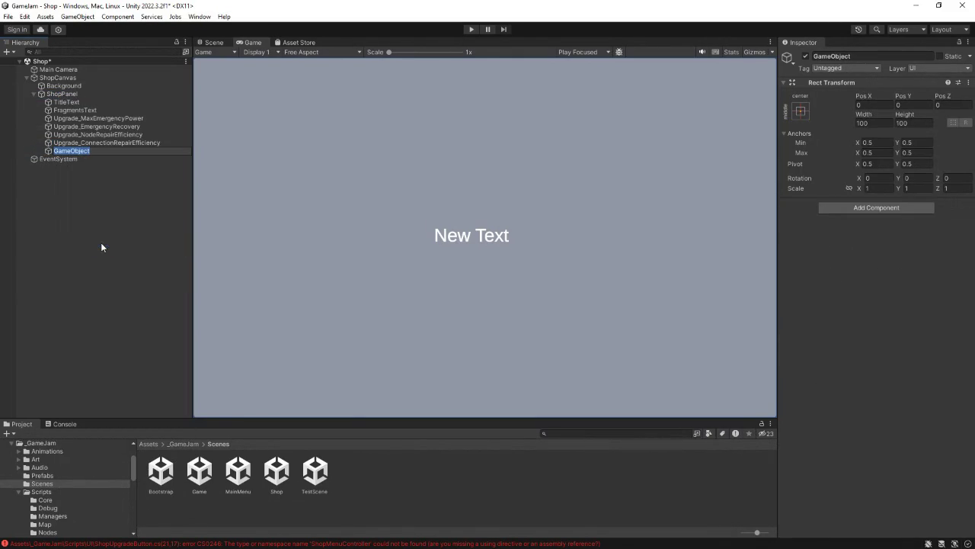
type("Upgrade_")
type("STormResistance")
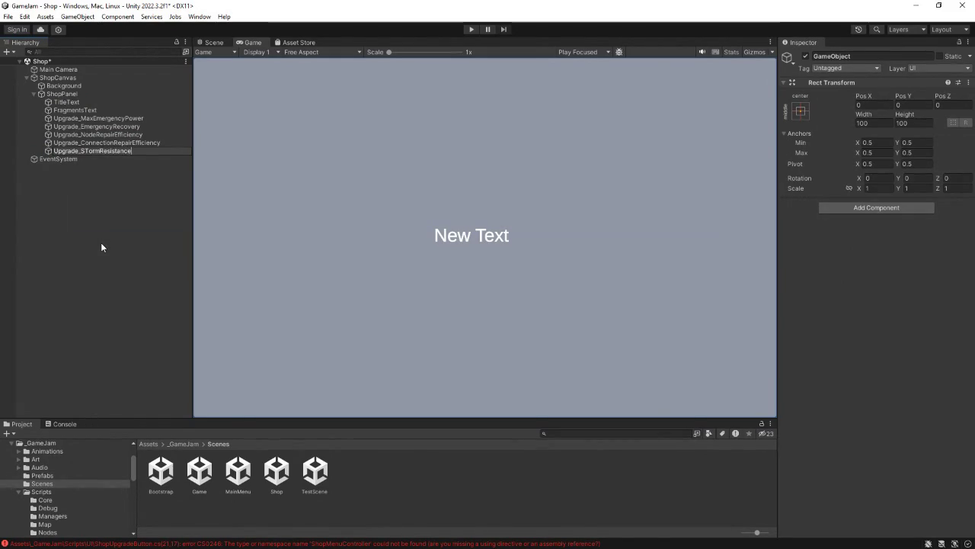
key("Return")
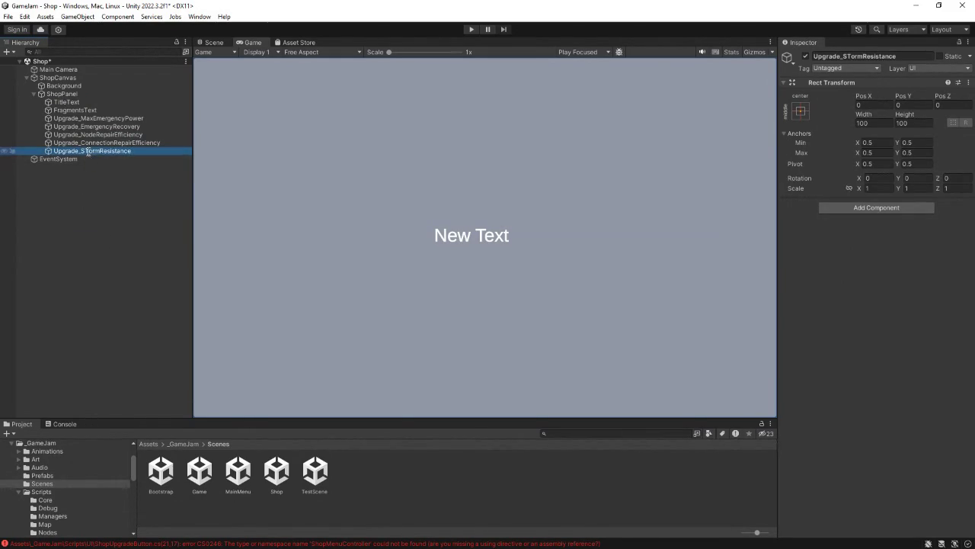
left_click(89, 151)
left_click(93, 150)
type("t")
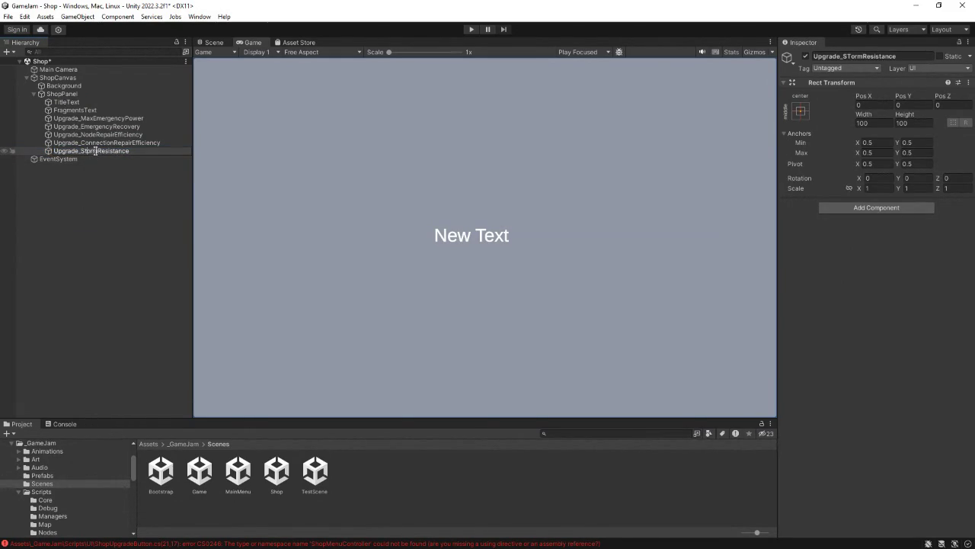
left_click(67, 79)
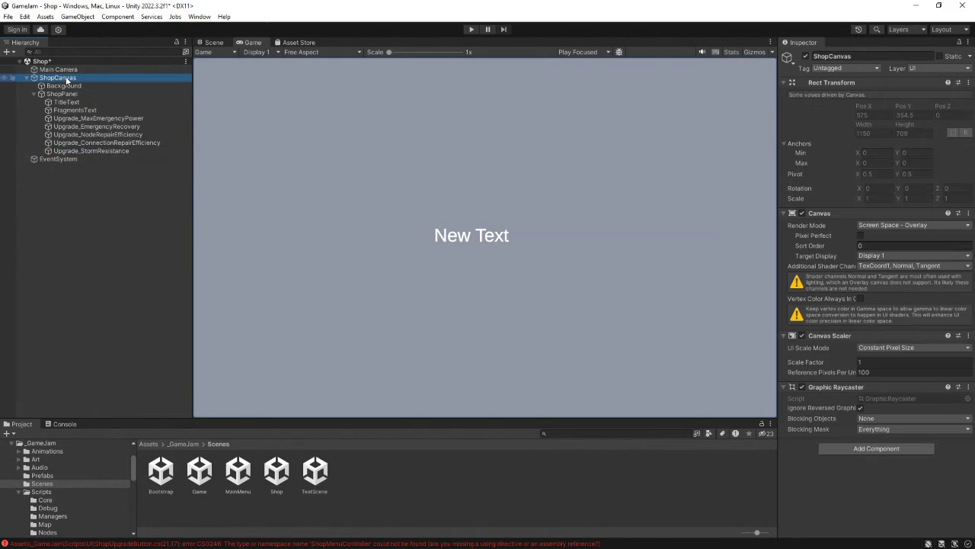
Step: Create a TextMeshPro button named BackButton and nest it inside ShopPanel
right_click(67, 81)
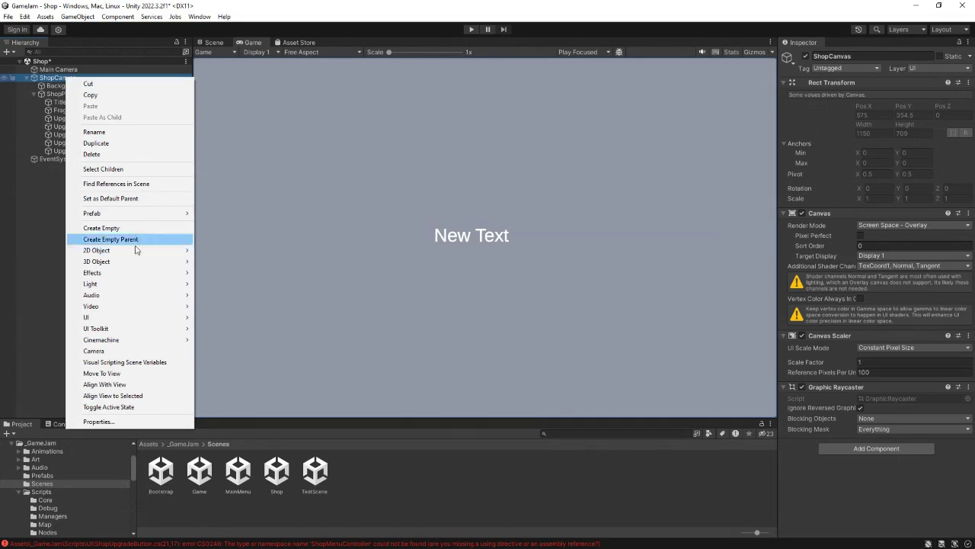
mouse_move(135, 318)
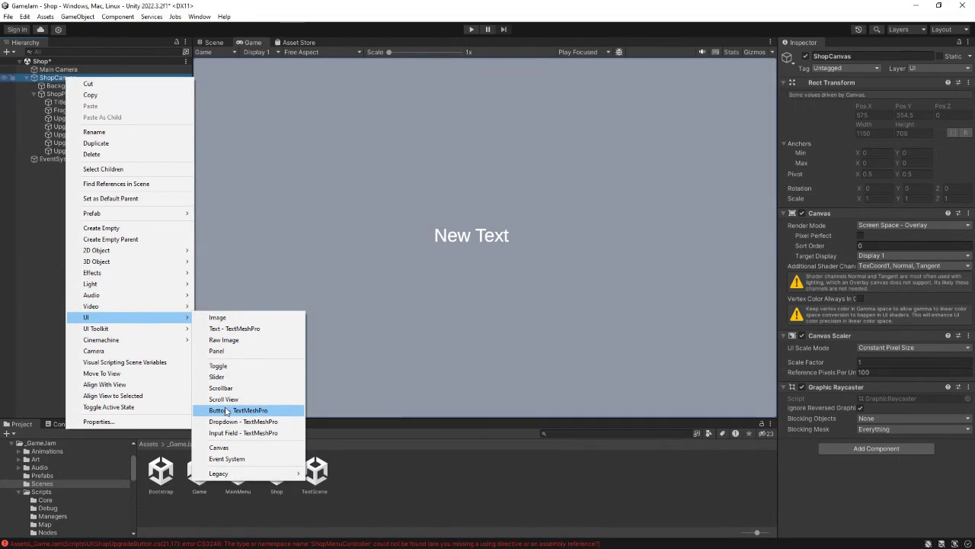
left_click(225, 410)
type("B")
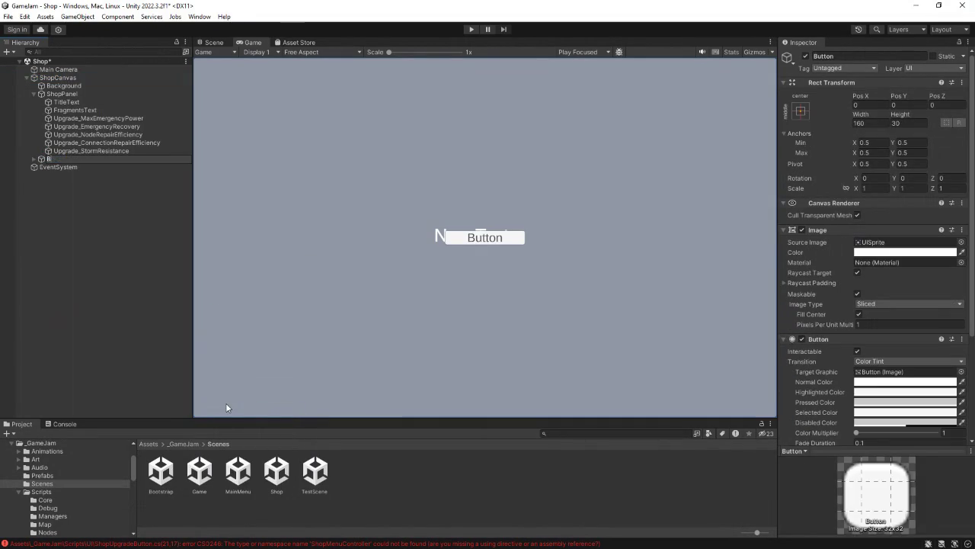
type("ackButton")
key("Return")
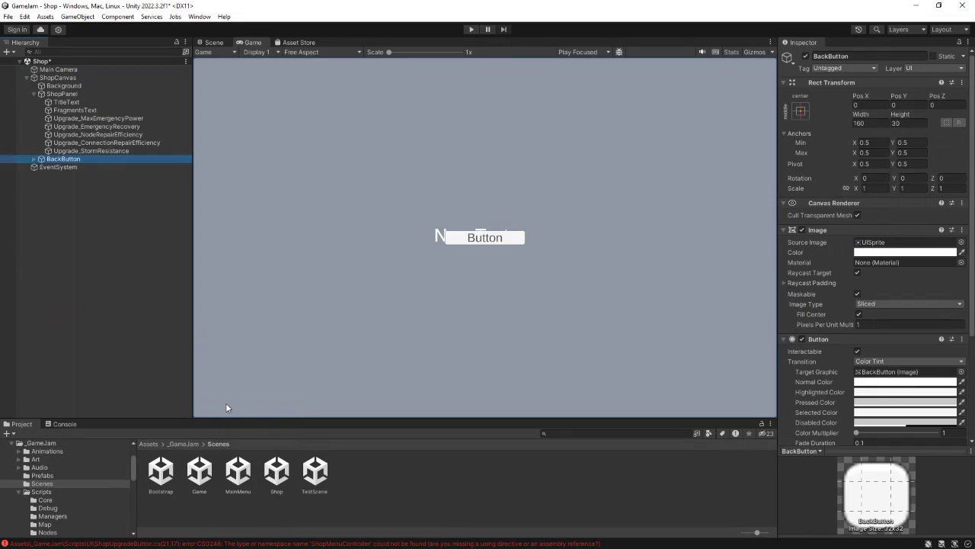
mouse_move(60, 159)
left_mouse_down()
mouse_move(72, 165)
mouse_move(65, 95)
left_mouse_up()
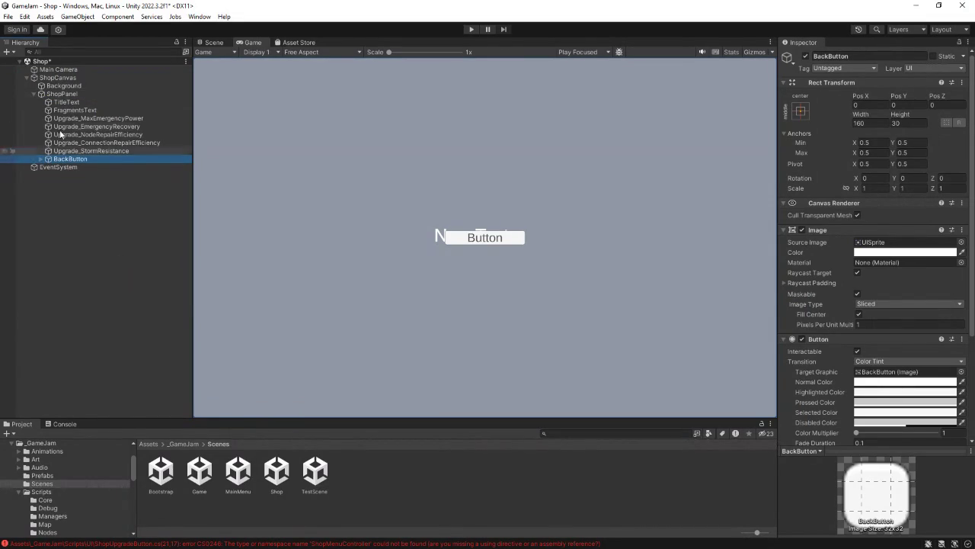
left_click(61, 95)
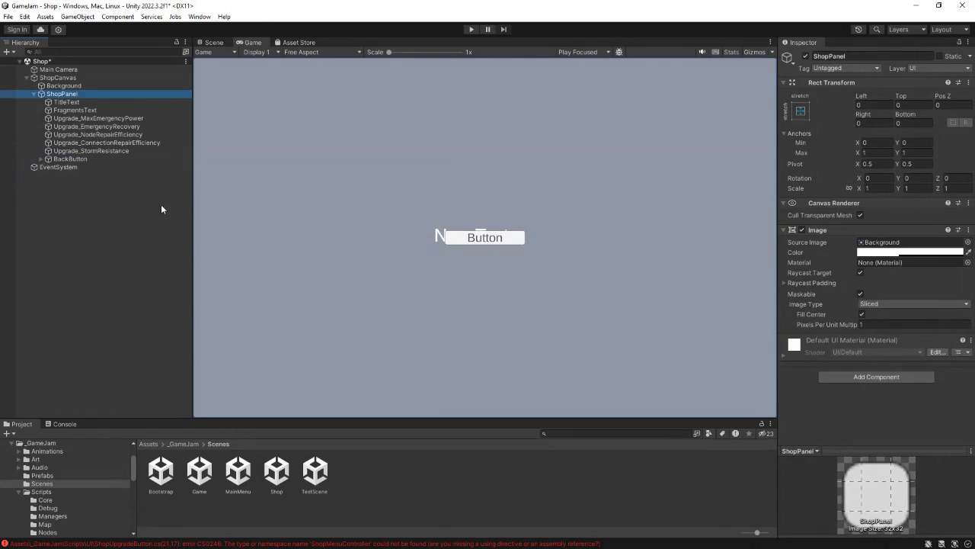
left_click(907, 378)
type("shop")
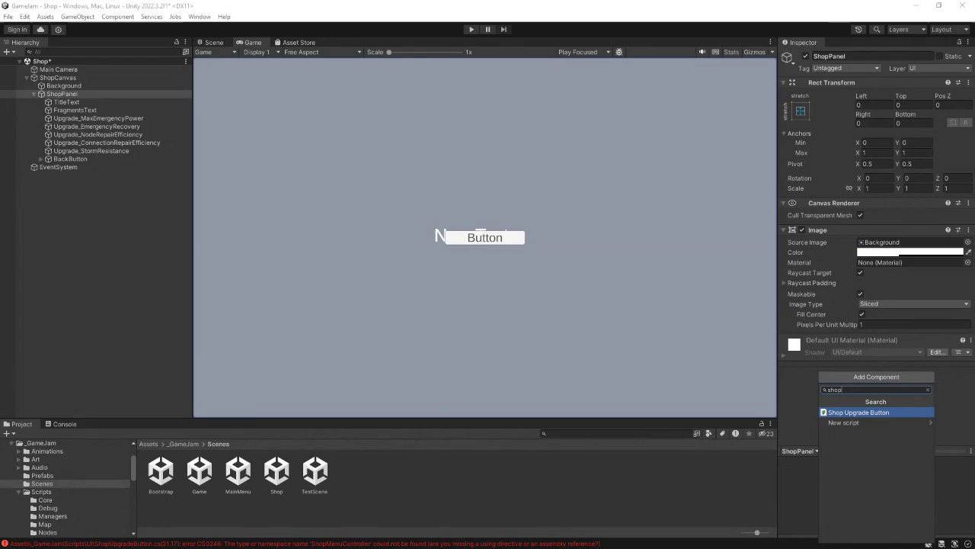
key("Return")
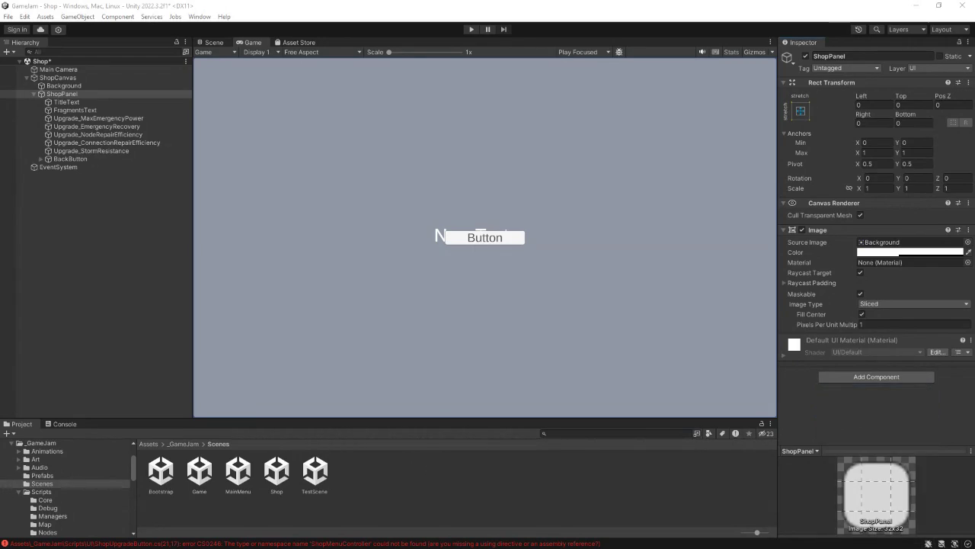
left_click(80, 424)
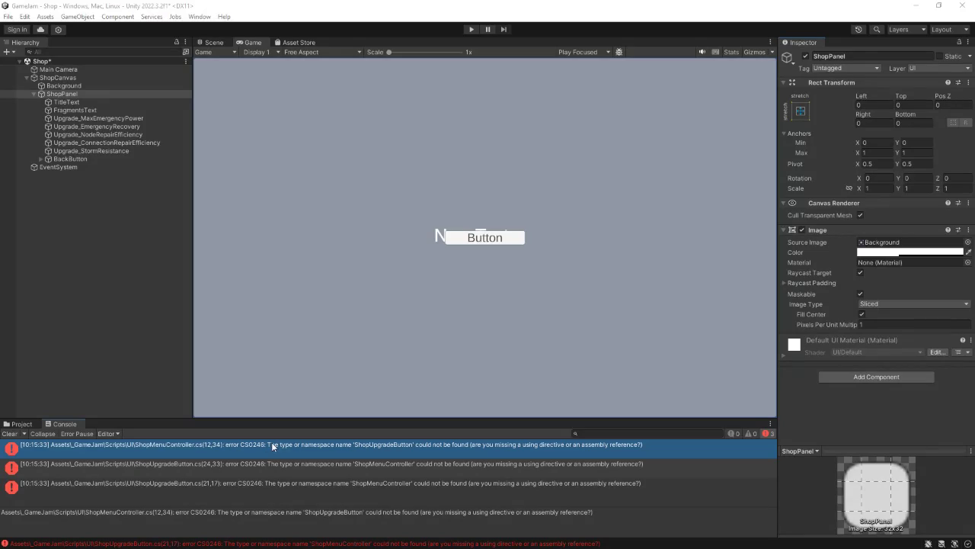
Step: Browse to _GameJam/Scripts/UI and view the ShopMenuController and ShopUpgradeButton code
left_click(22, 424)
left_click(63, 424)
left_click(23, 425)
left_click(183, 443)
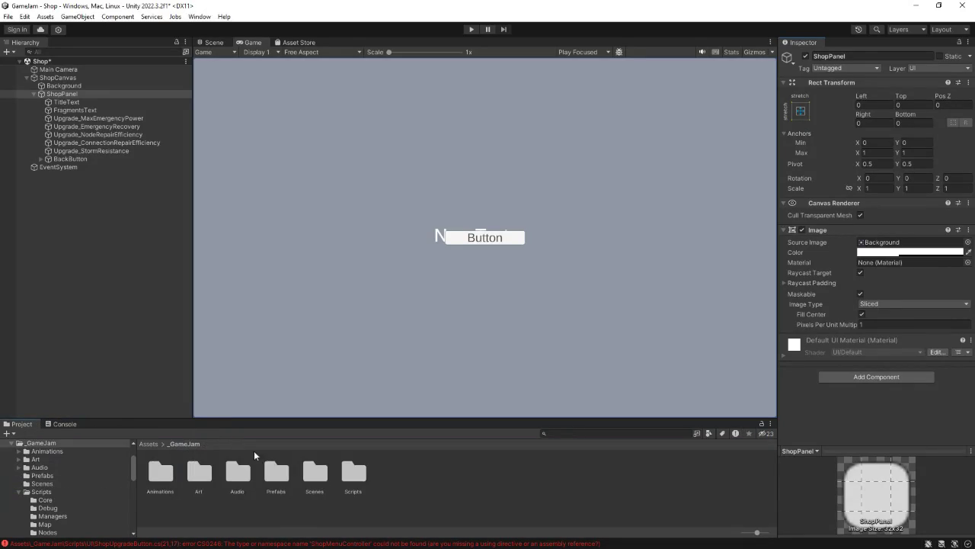
left_click(354, 474)
double_click(354, 474)
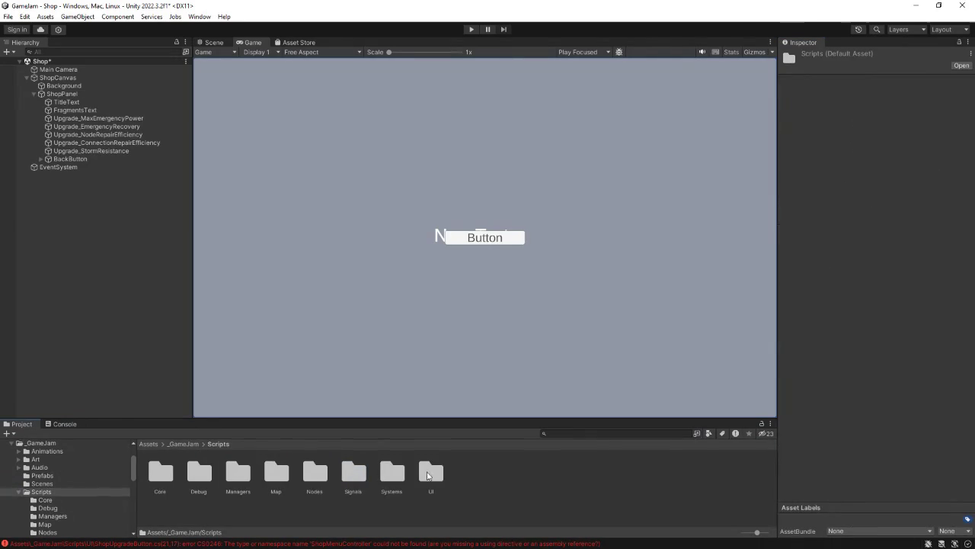
double_click(431, 472)
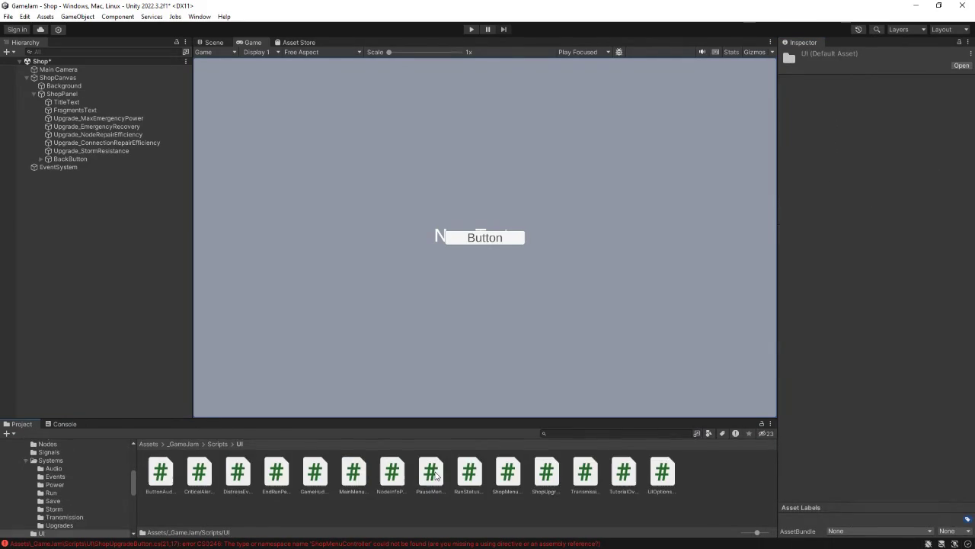
left_click(507, 472)
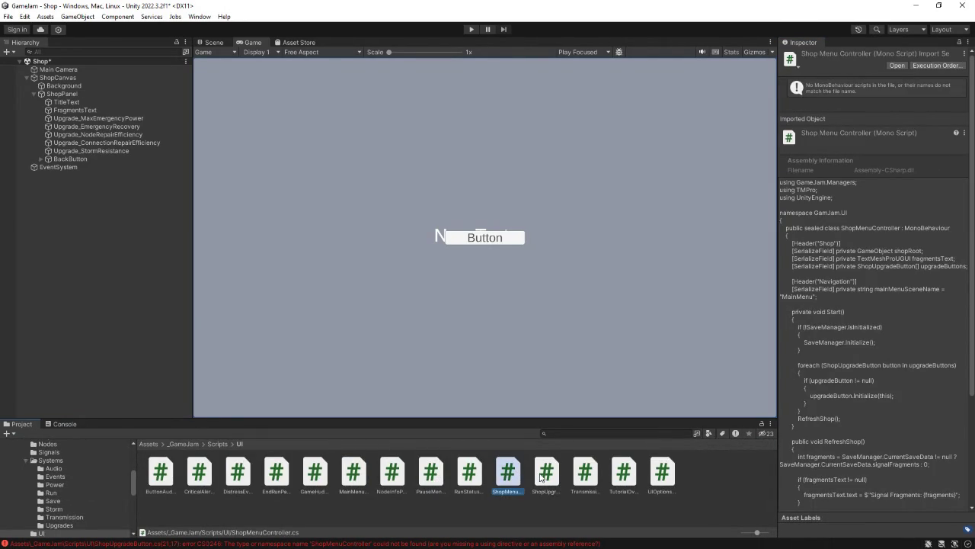
left_click(540, 477)
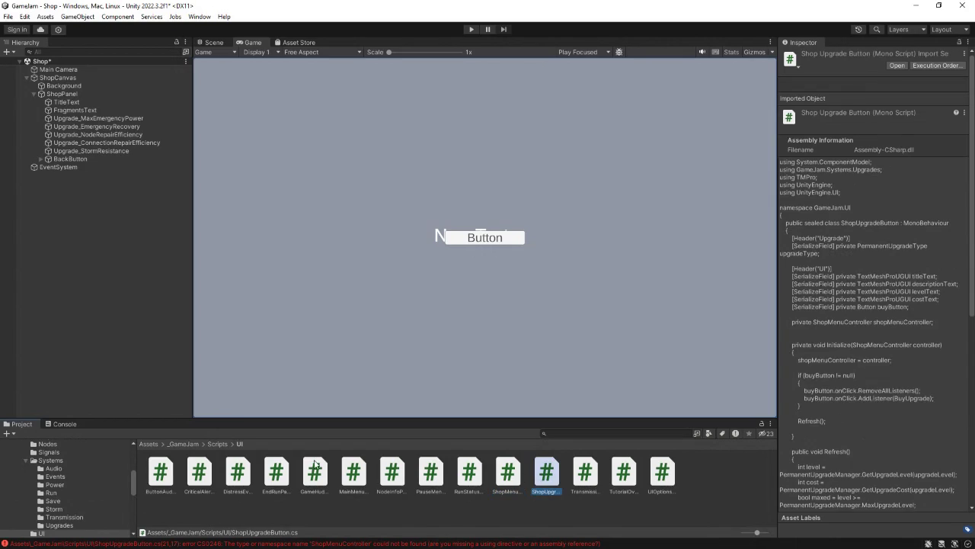
Step: Peek into the Managers folder, return to UI, and open ShopUpgradeButton.cs in the code editor
left_click(216, 444)
double_click(251, 478)
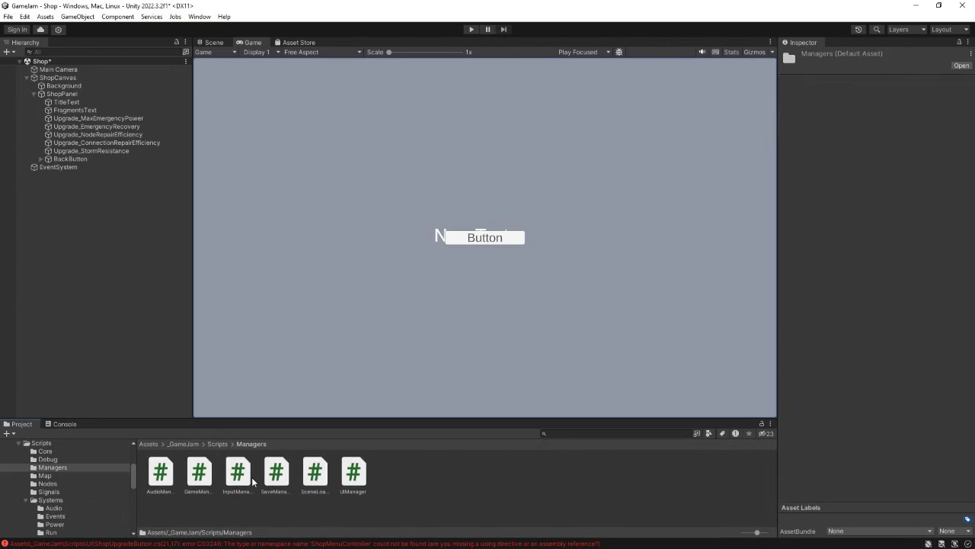
left_click(217, 443)
left_click(392, 476)
double_click(430, 476)
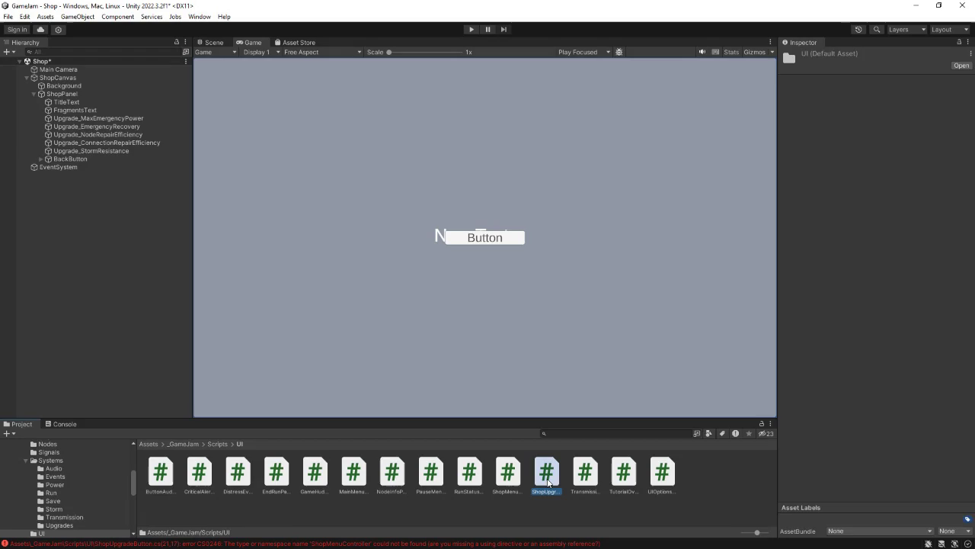
left_click(546, 474)
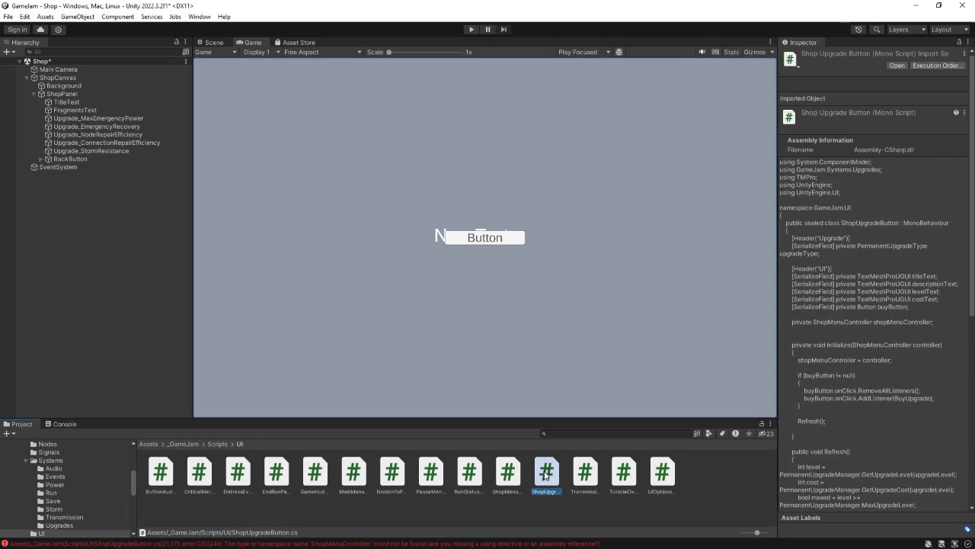
double_click(545, 473)
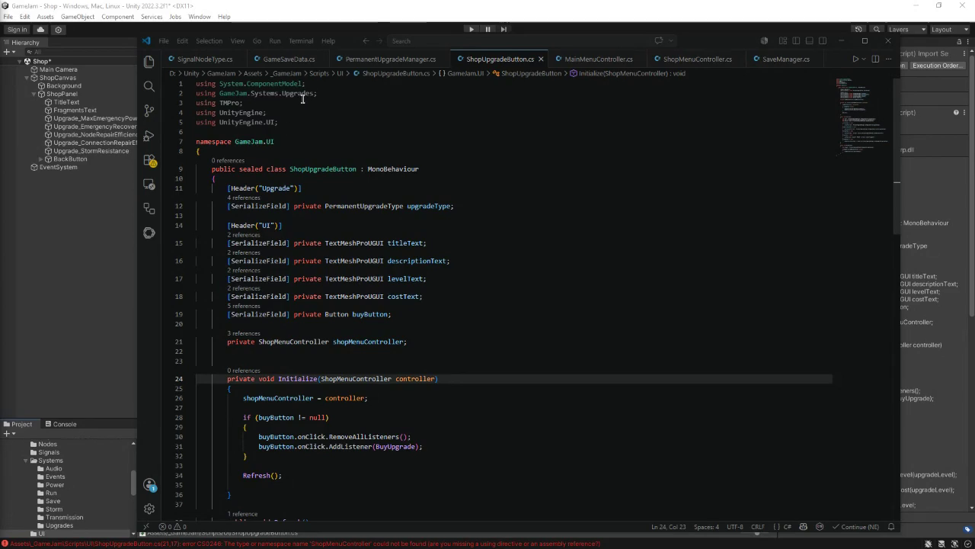
Step: Review ShopUpgradeButton.cs: the TMPro import, class declaration, fields, Initialize and BuyUpgrade
left_click(293, 103)
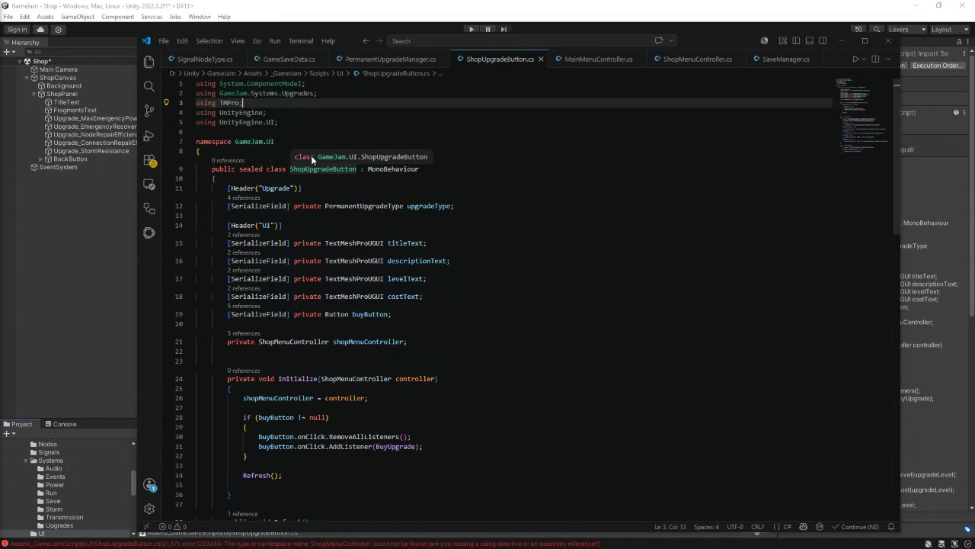
left_click(354, 169)
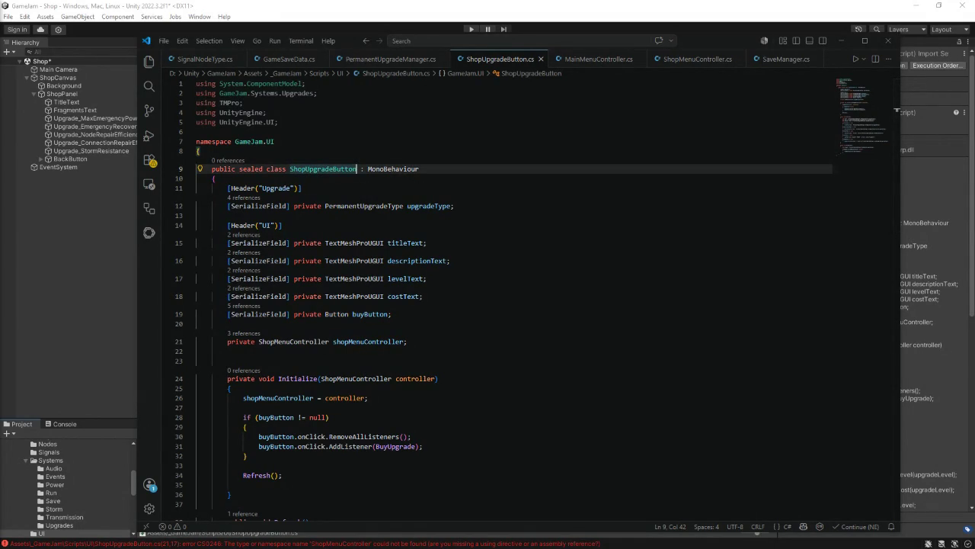
scroll(327, 371, "down", 2)
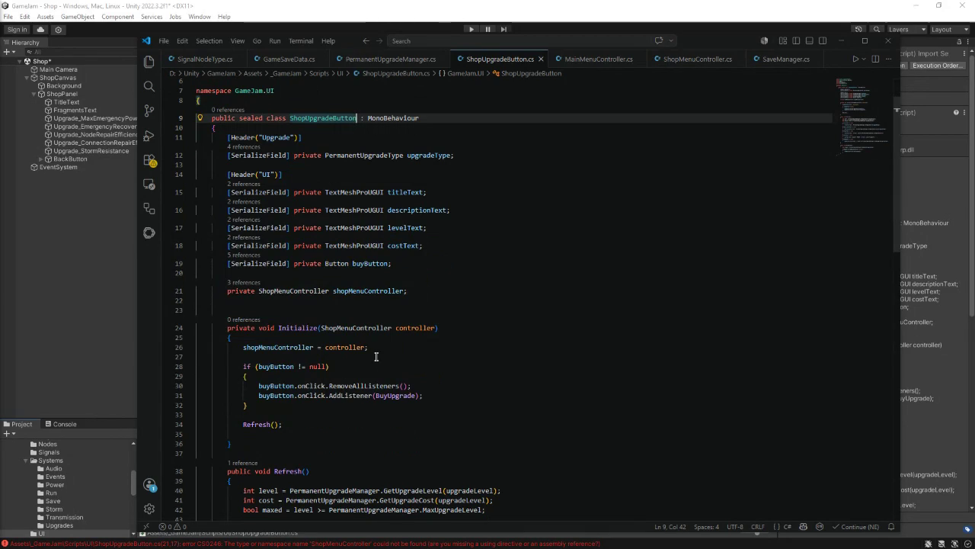
scroll(376, 350, "down", 3)
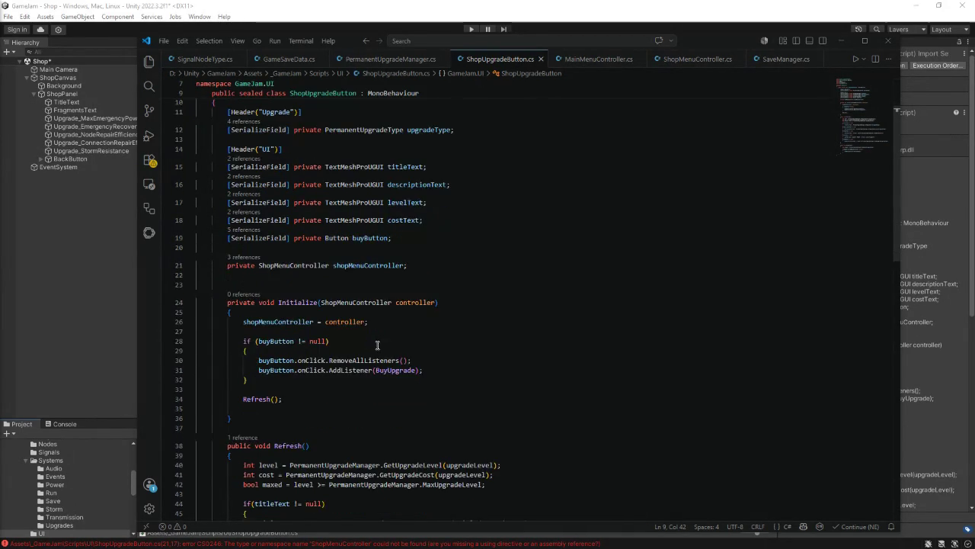
scroll(378, 345, "down", 2)
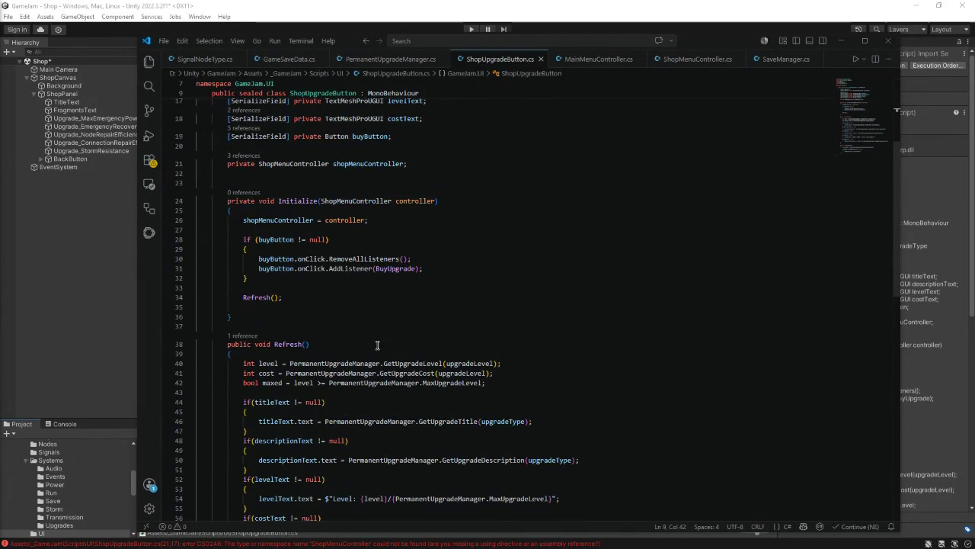
scroll(378, 345, "down", 12)
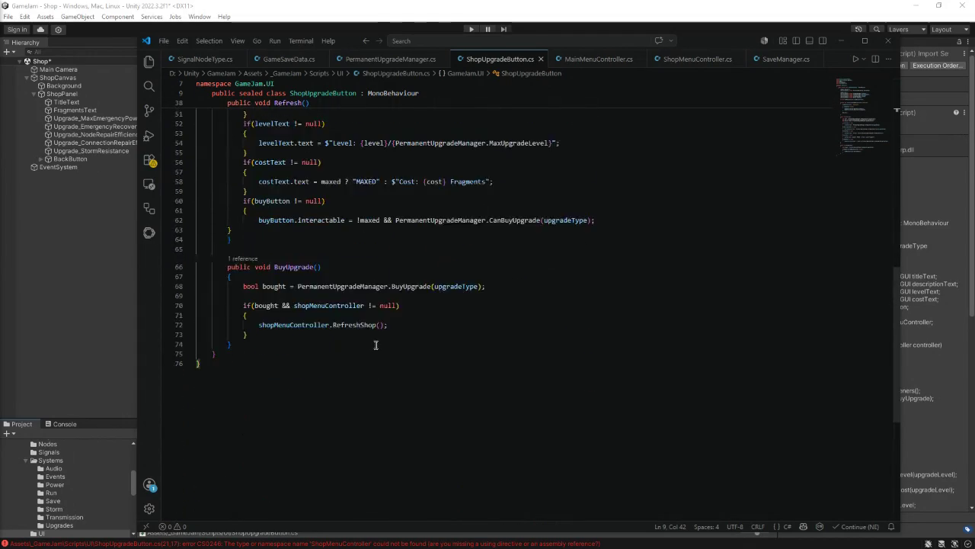
scroll(375, 345, "up", 4)
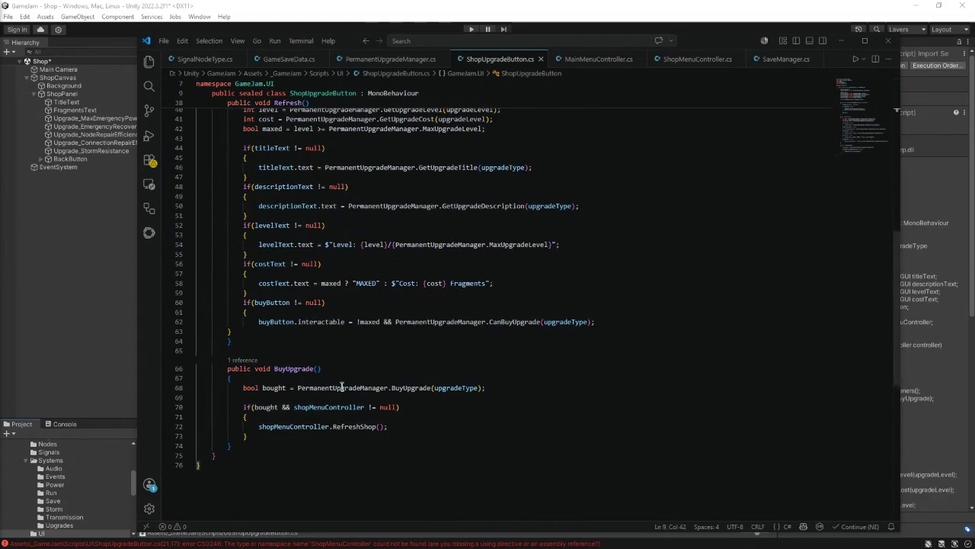
scroll(342, 387, "up", 12)
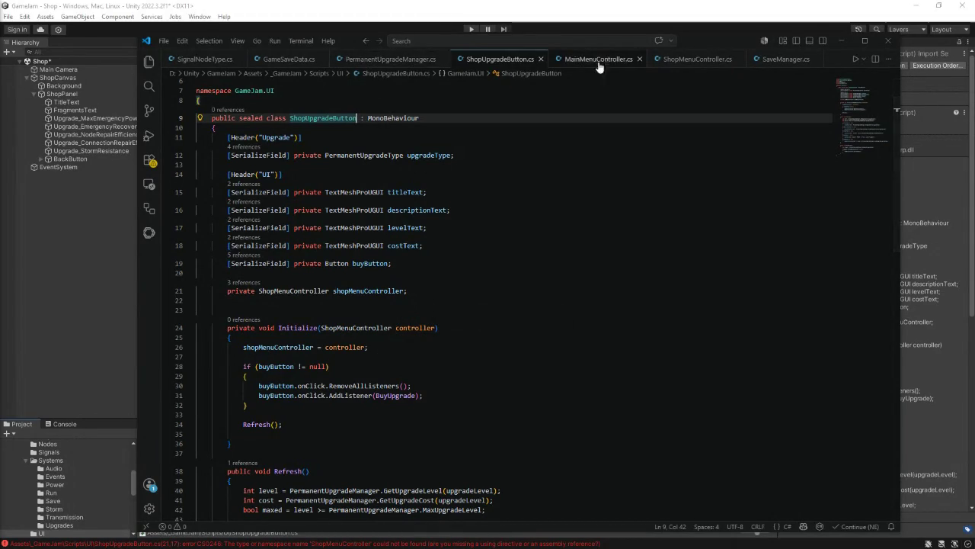
left_click(673, 67)
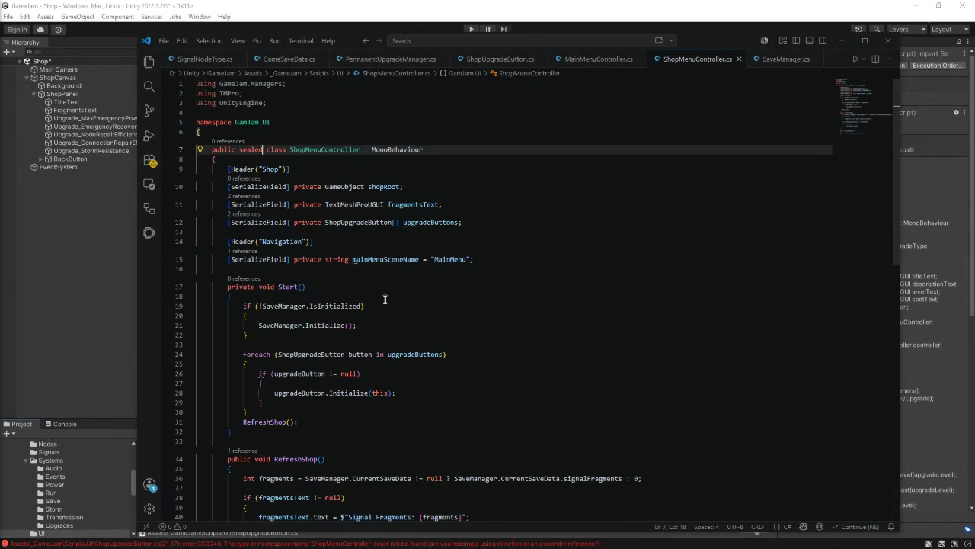
Step: Rename the foreach variable 'button' to 'upgradeButton' on lines 24 and 43 of ShopMenuController.cs
scroll(385, 299, "down", 1)
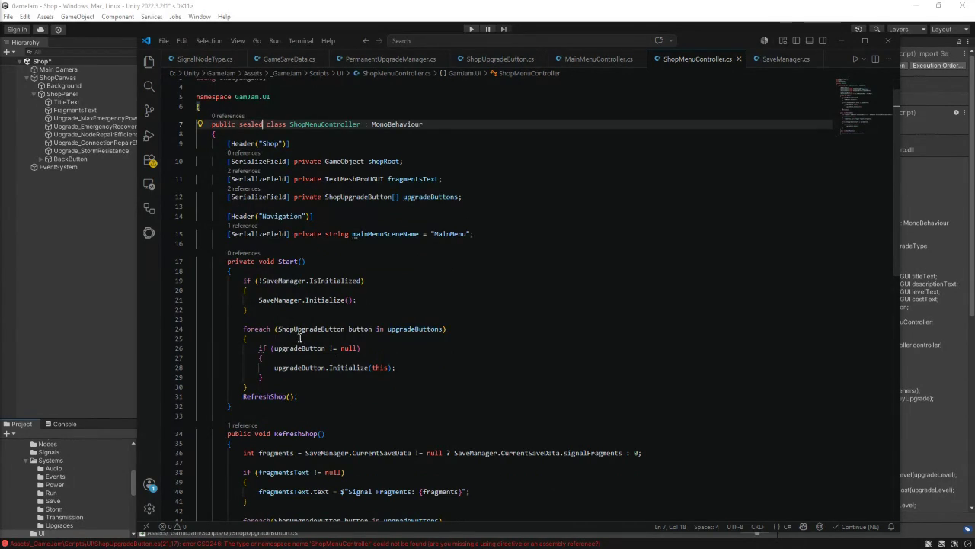
left_click(349, 330)
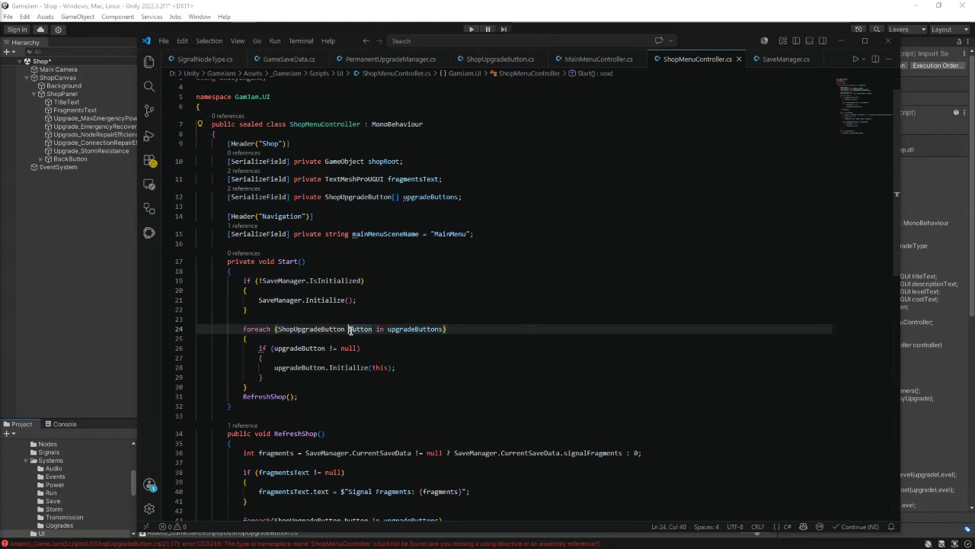
left_click_drag(350, 329, 348, 329)
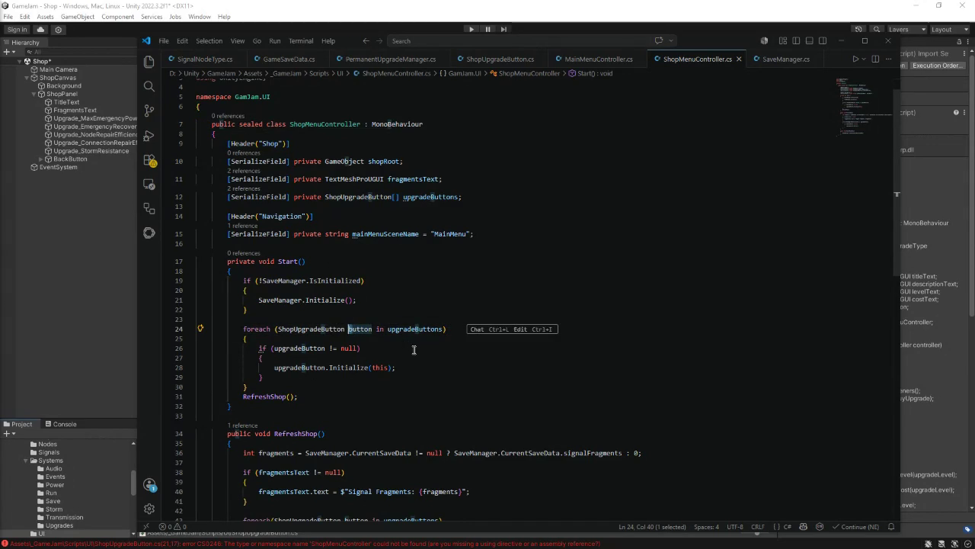
type("upgradeB")
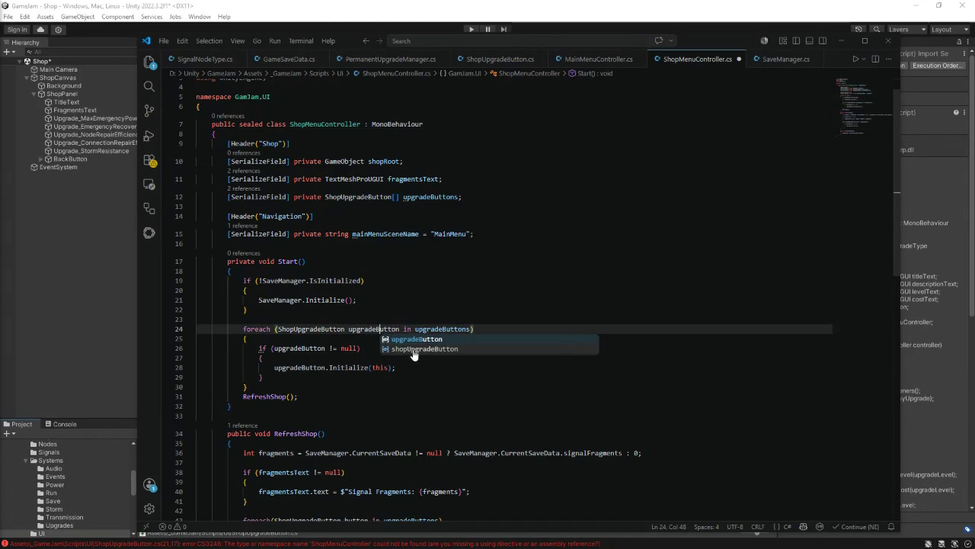
left_click(411, 366)
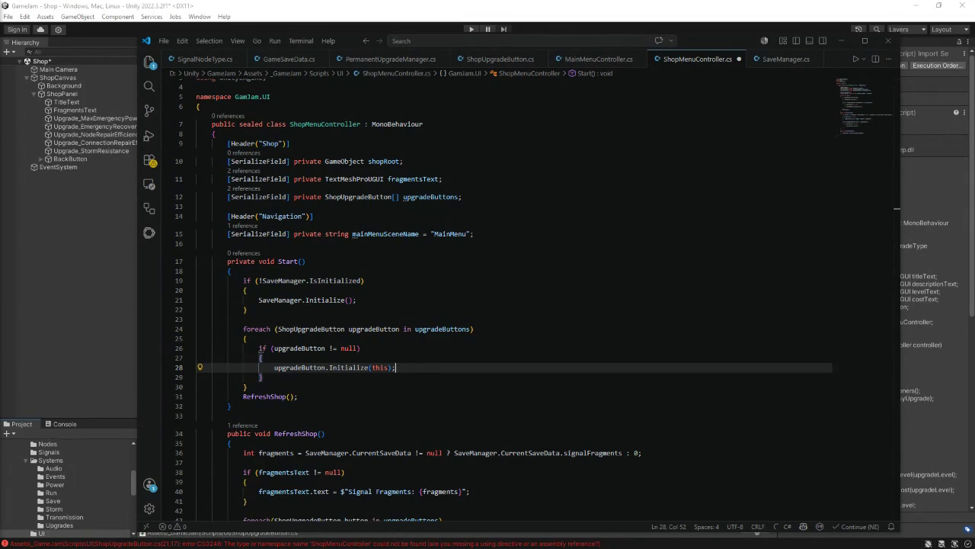
scroll(293, 401, "down", 5)
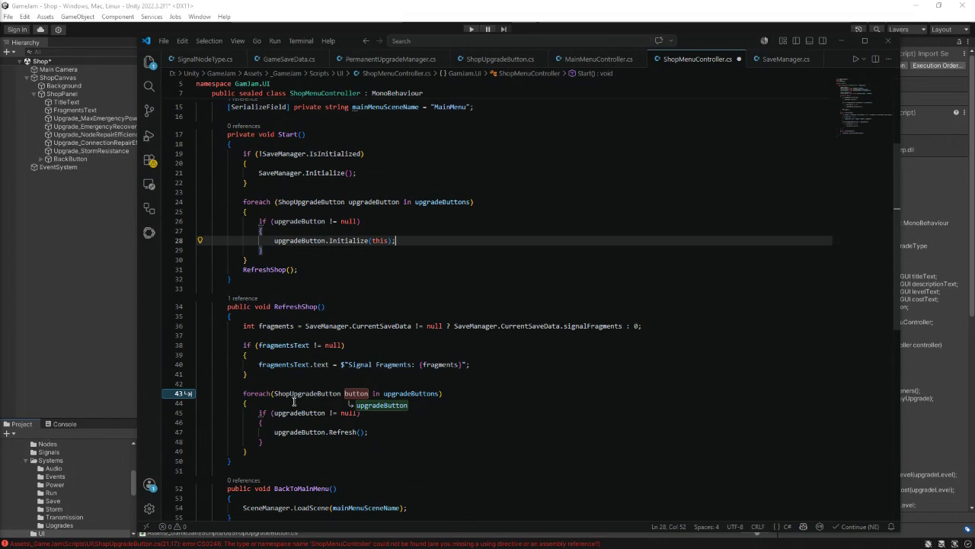
left_click(376, 406)
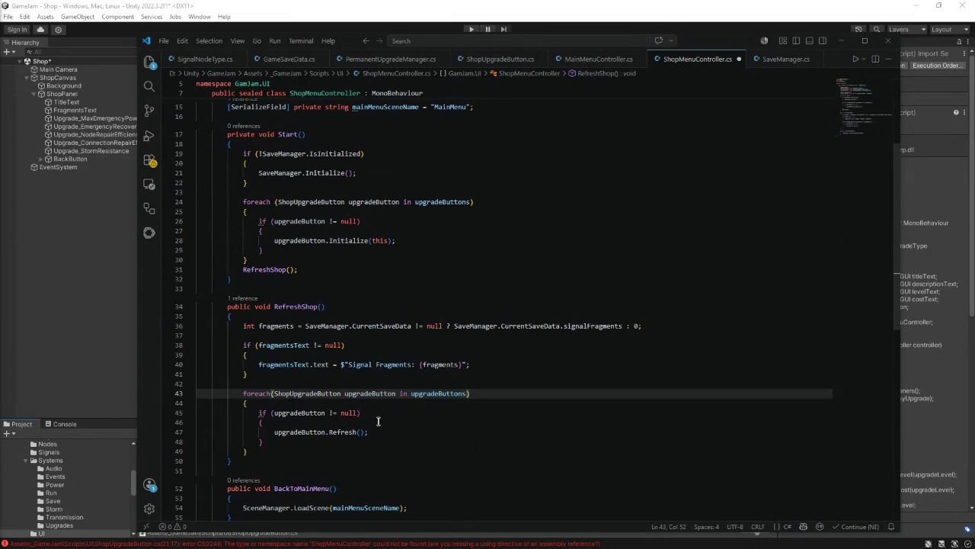
scroll(378, 422, "down", 3)
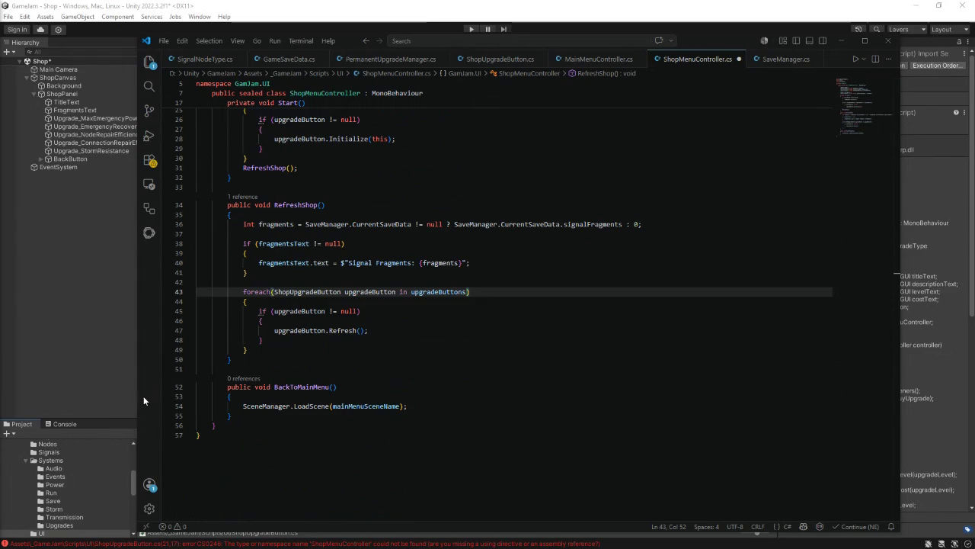
left_click(332, 350)
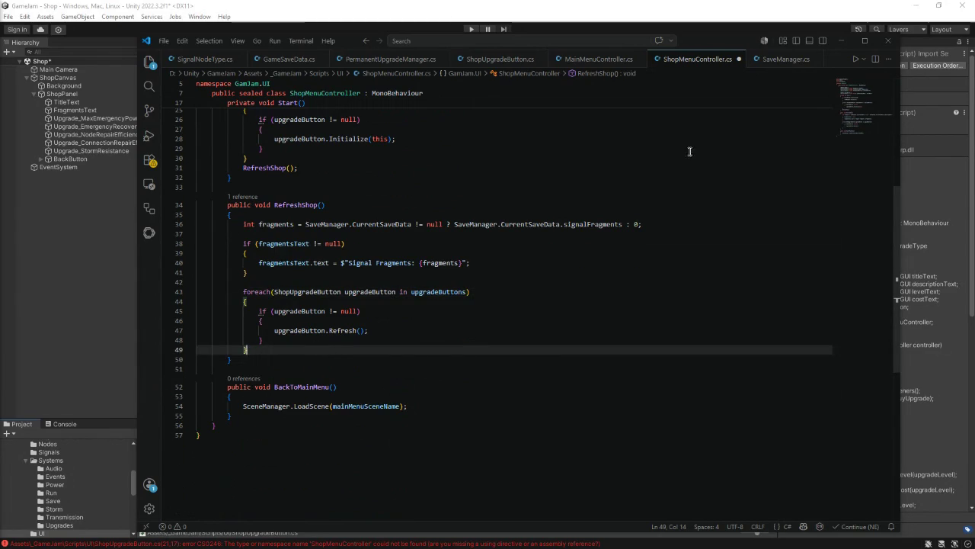
left_click(851, 41)
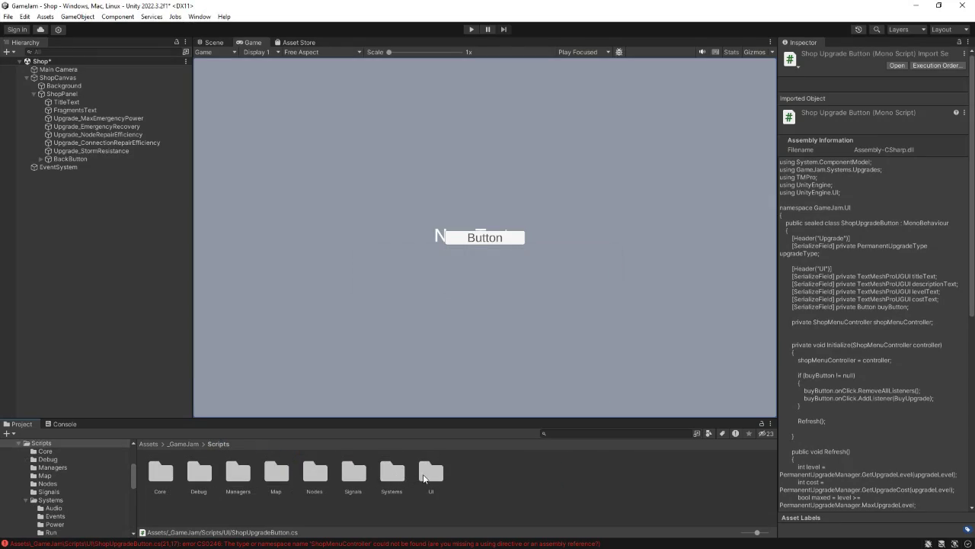
Step: Open Systems/Upgrades, inspect PermanentUpgradeType and PermanentUpgradeManager, and glance at the Console errors
double_click(385, 478)
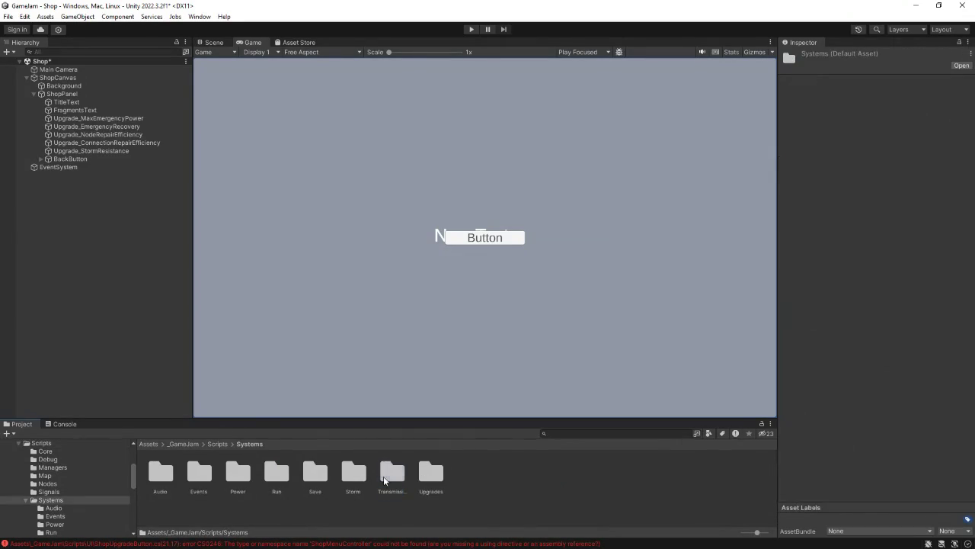
double_click(423, 476)
left_click(202, 474)
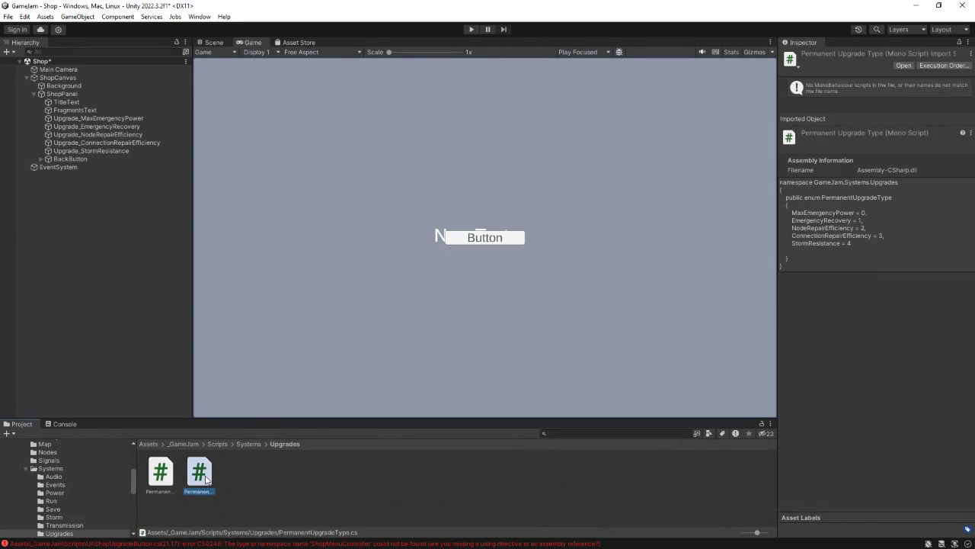
left_click(163, 478)
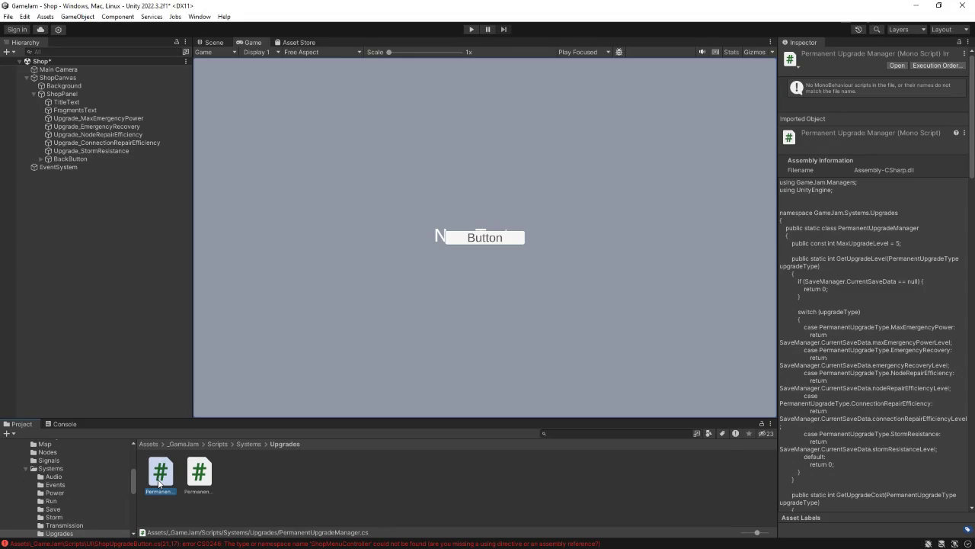
left_click(68, 425)
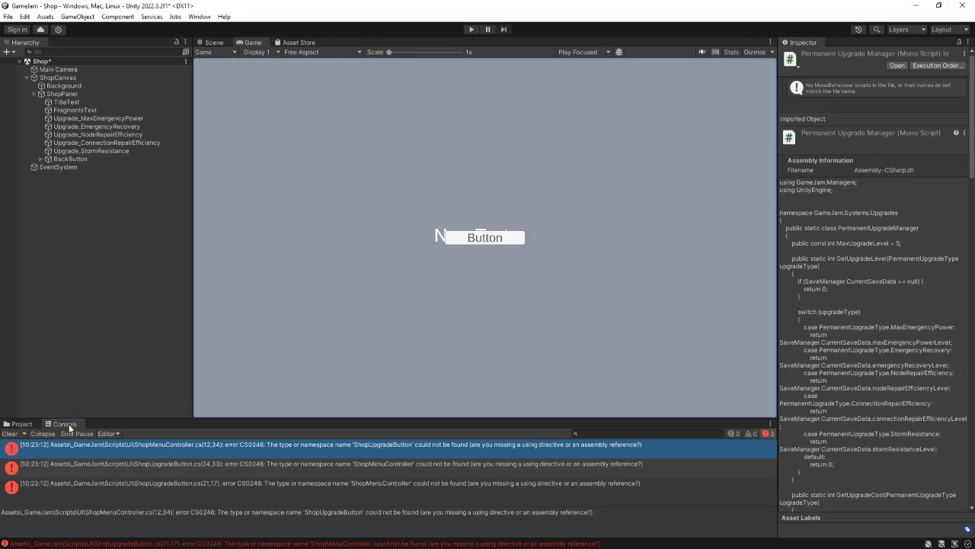
left_click(22, 423)
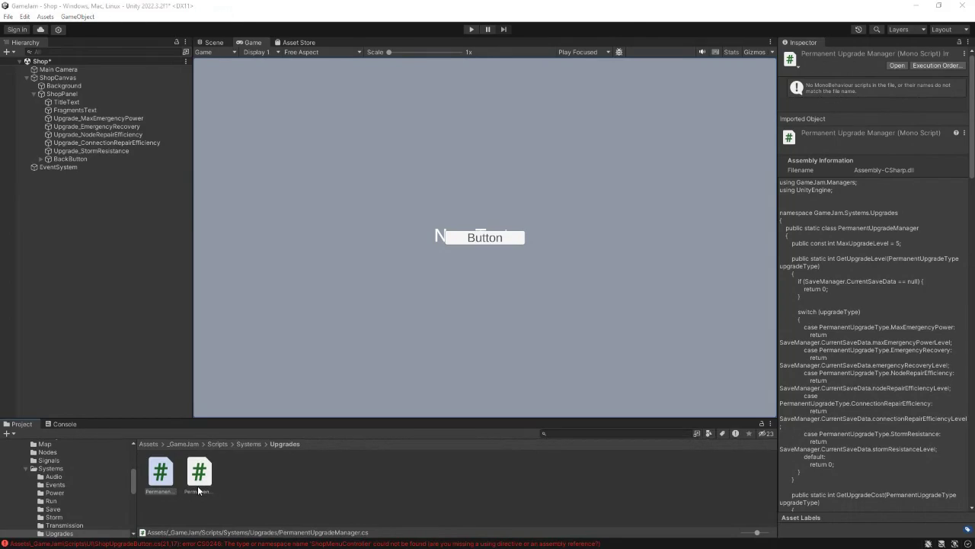
scroll(346, 358, "up", 8)
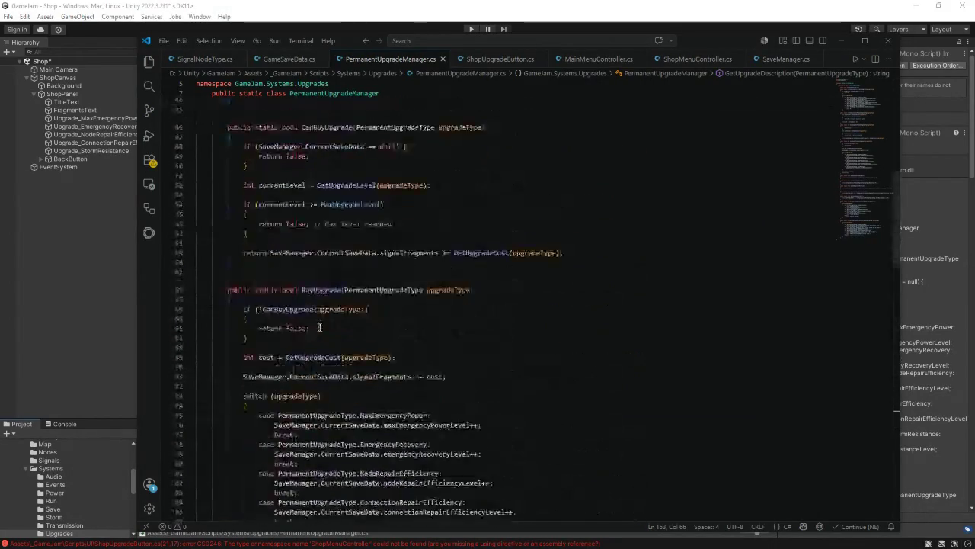
scroll(320, 327, "up", 10)
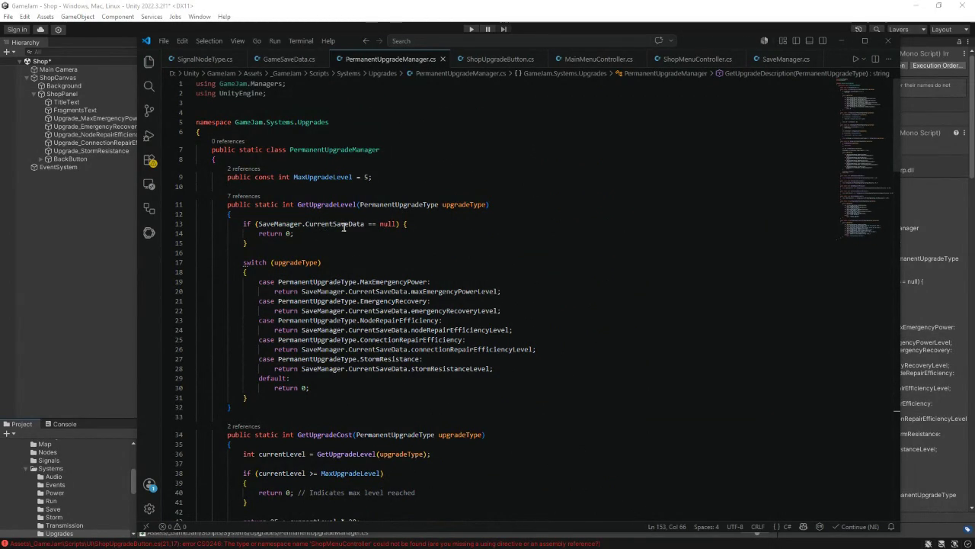
scroll(366, 309, "down", 5)
scroll(367, 308, "down", 5)
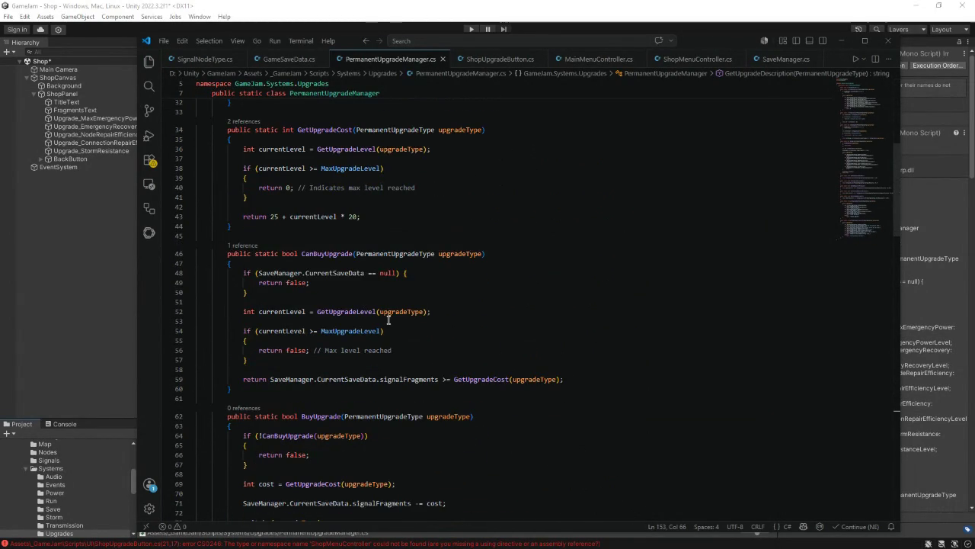
mouse_move(388, 314)
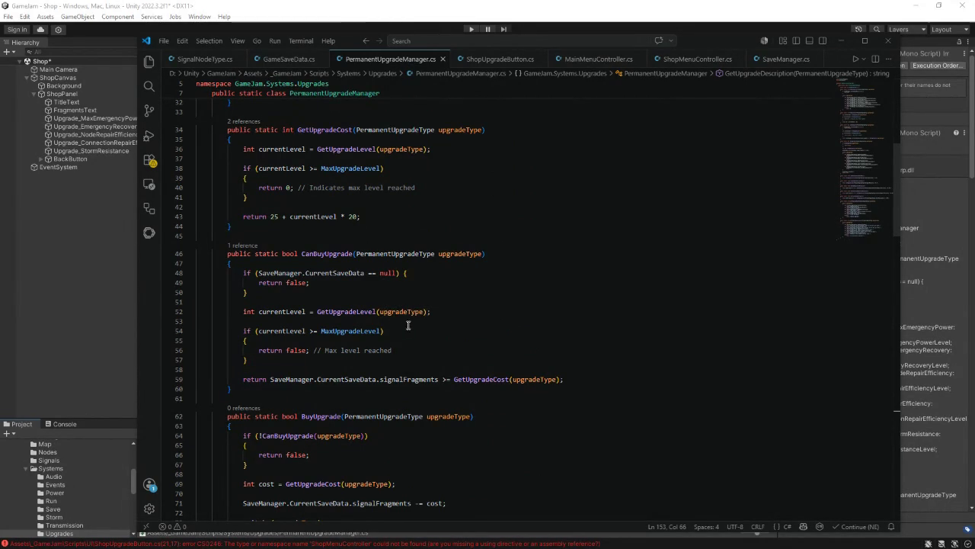
scroll(414, 322, "down", 4)
scroll(412, 323, "down", 2)
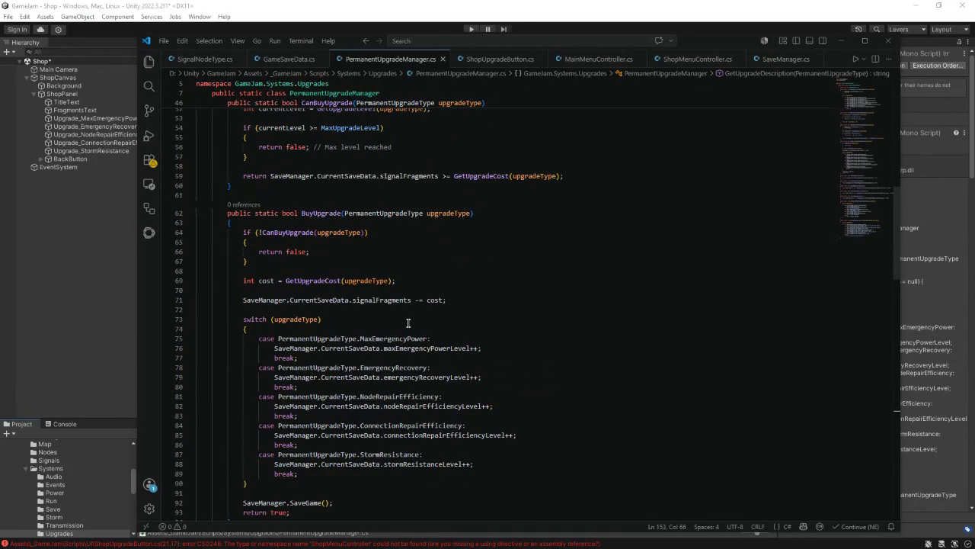
scroll(408, 323, "down", 4)
scroll(415, 327, "down", 4)
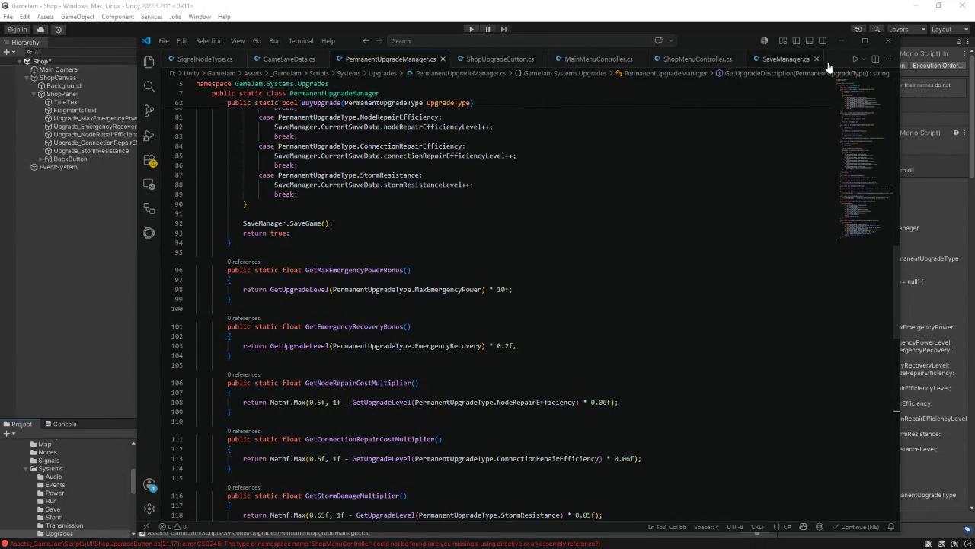
left_click(843, 40)
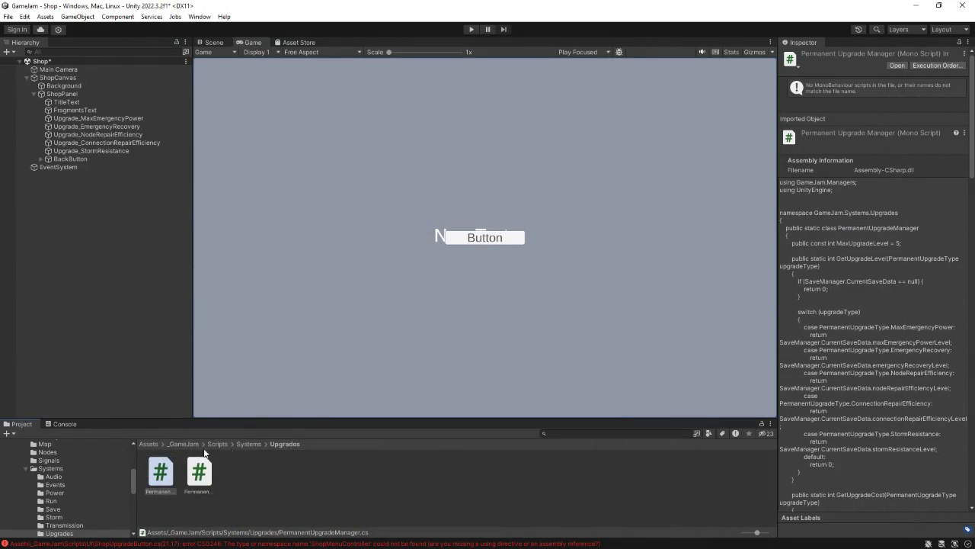
Step: Clear the Console; the three CS0246 errors about the shop scripts stay listed
left_click(58, 424)
left_click(24, 434)
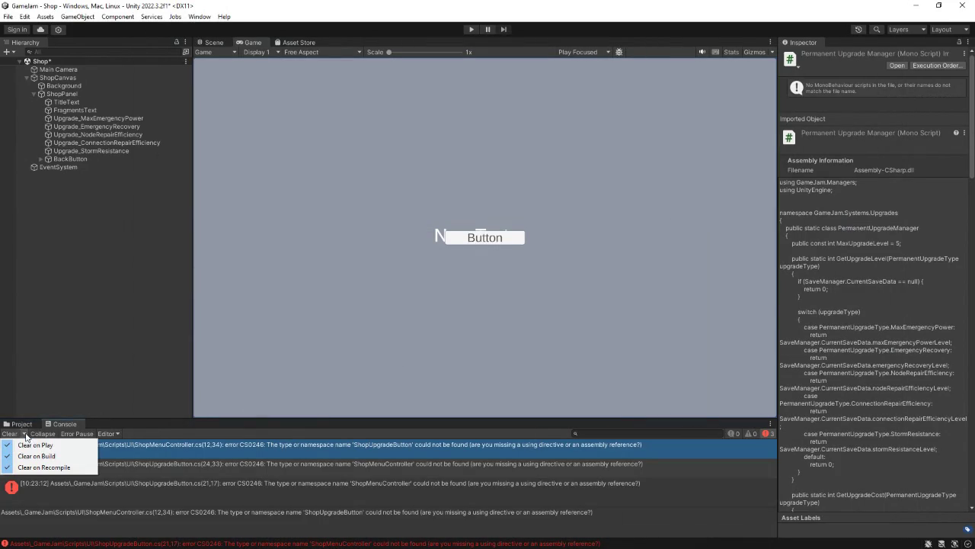
left_click(12, 436)
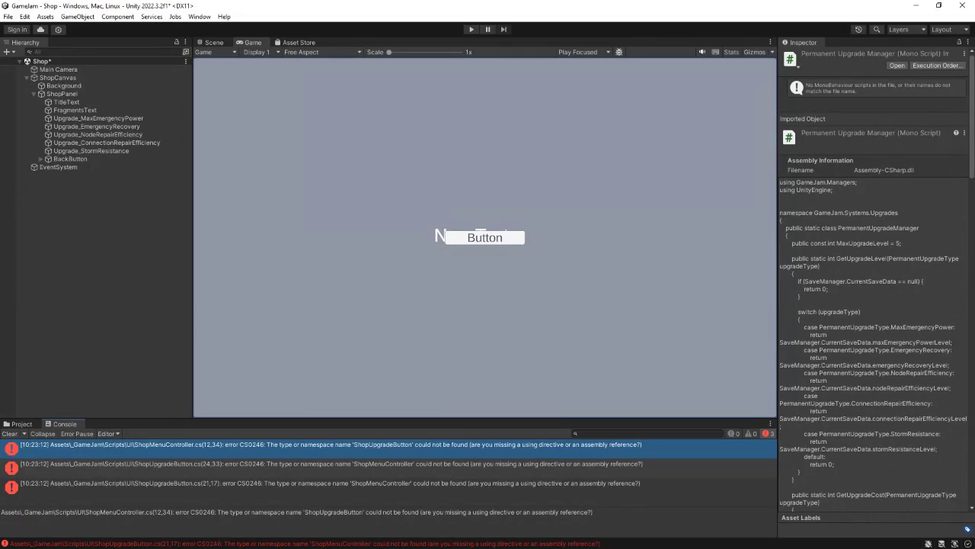
left_click(13, 434)
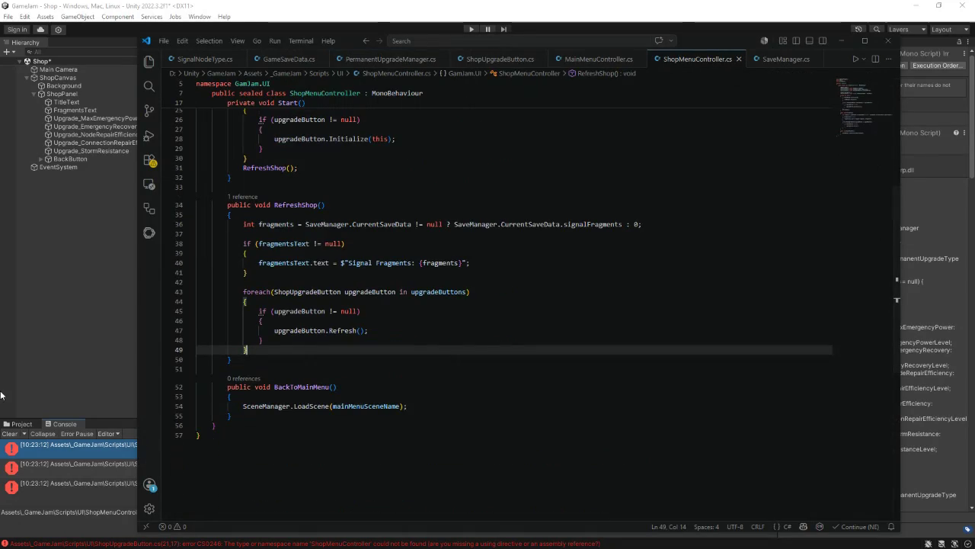
Step: Jump to the ShopUpgradeButton definition with F12 and review its Initialize(ShopMenuController) code
scroll(576, 374, "up", 5)
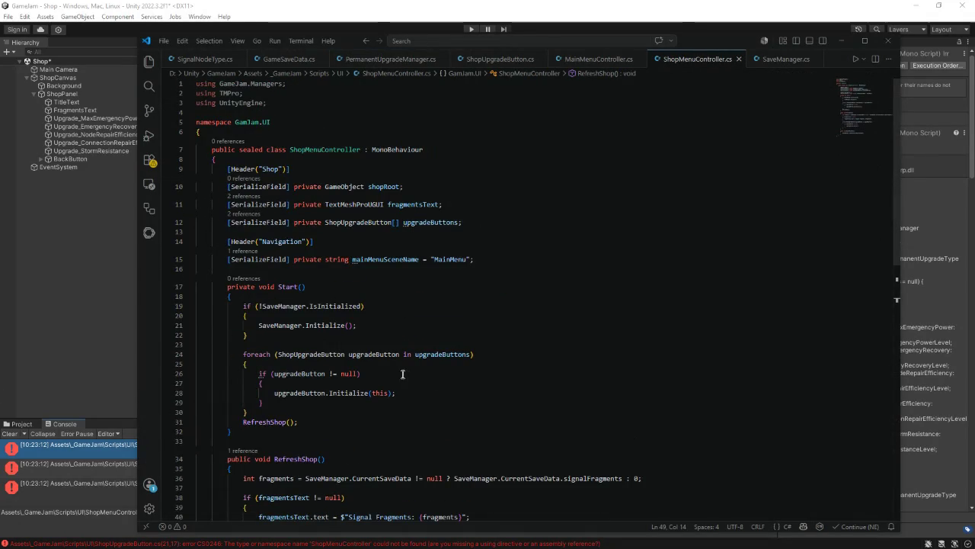
left_click(327, 222)
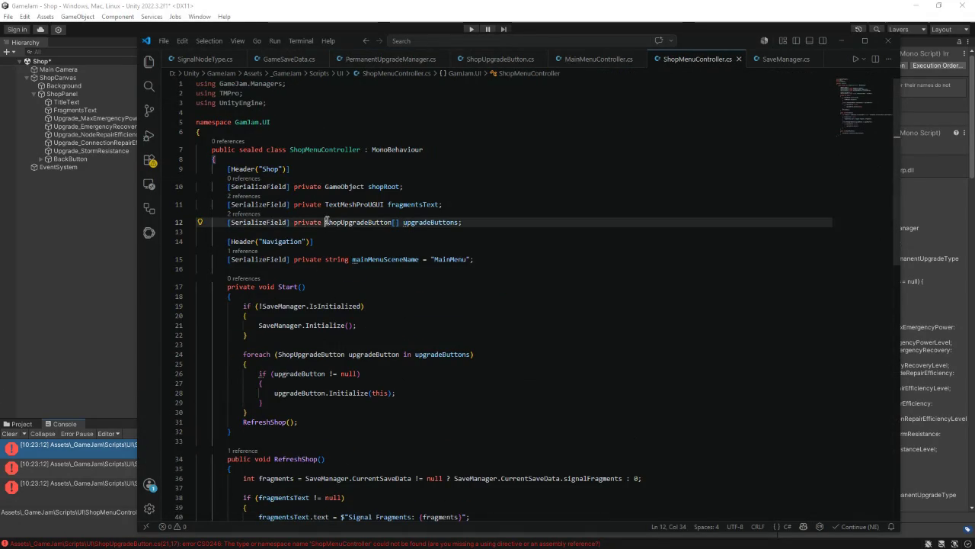
left_click_drag(326, 221, 394, 222)
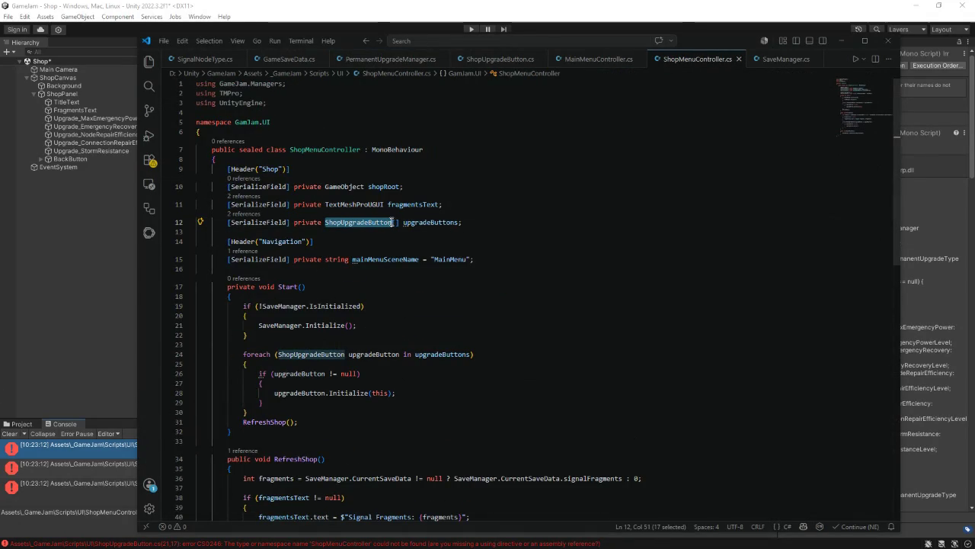
scroll(393, 320, "down", 2)
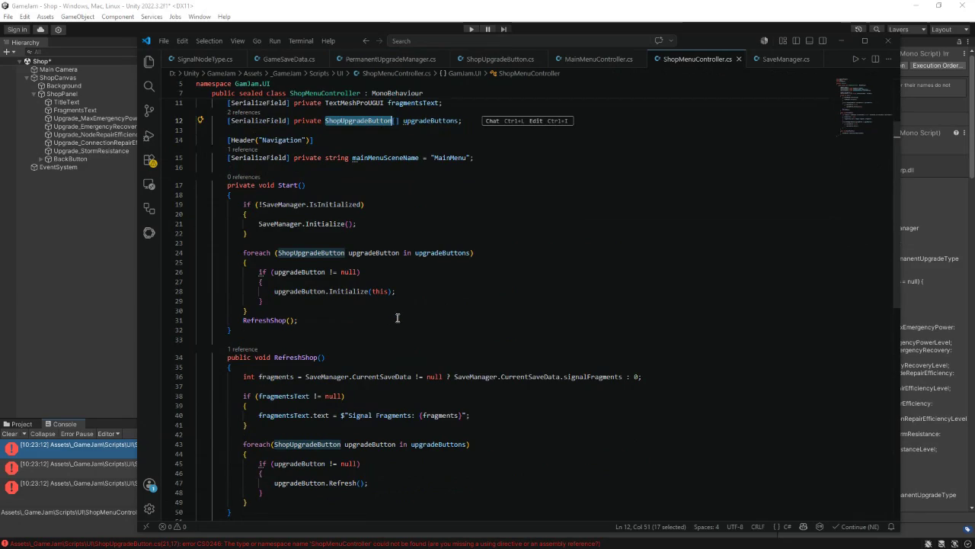
scroll(397, 318, "up", 2)
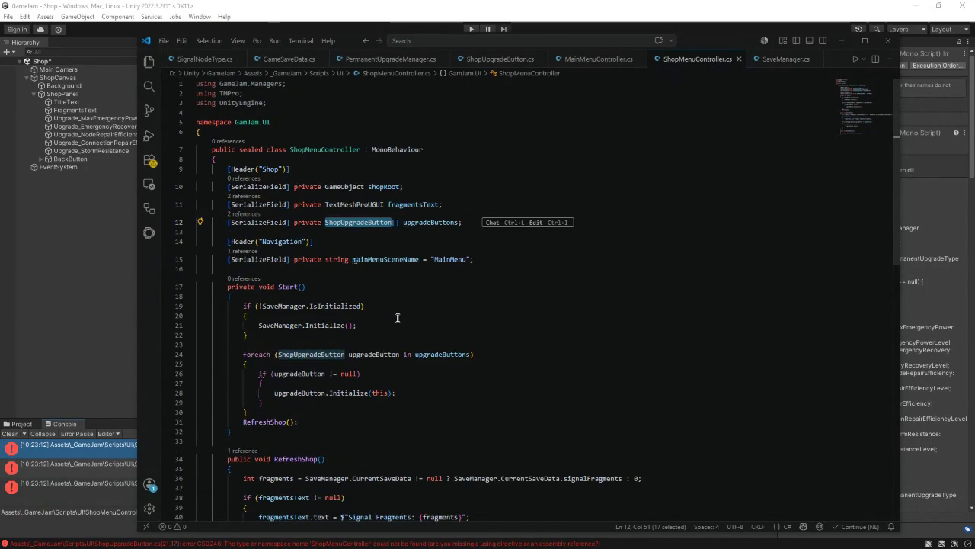
key("F12")
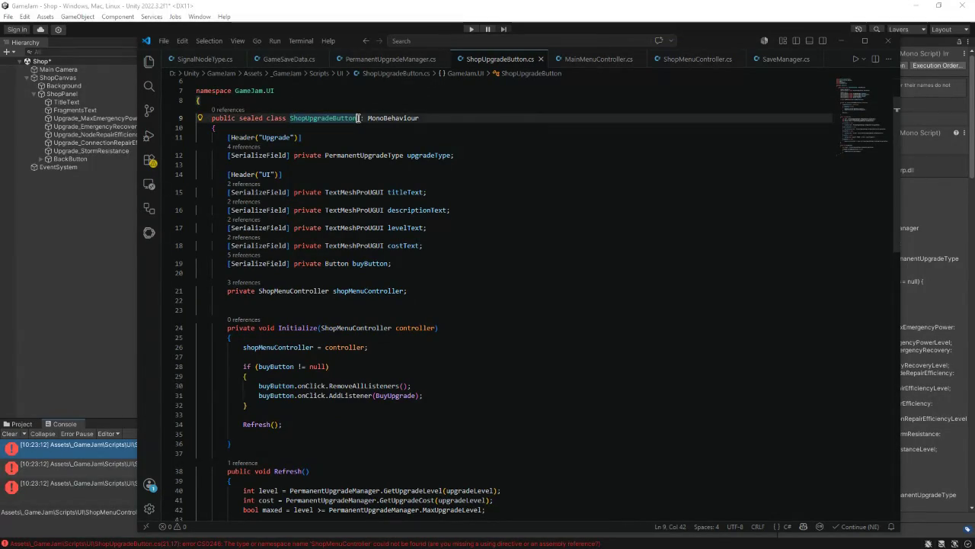
left_click(357, 119)
left_click_drag(319, 290, 259, 292)
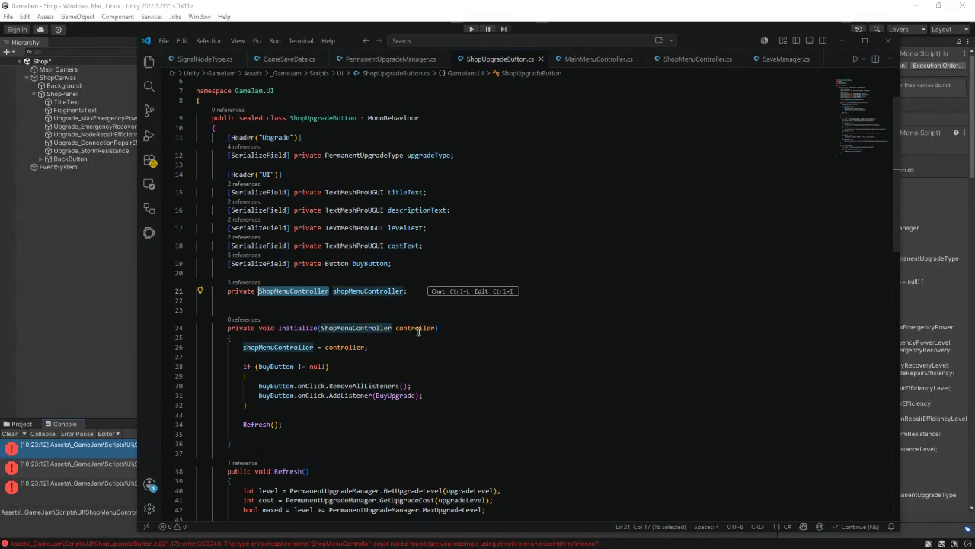
scroll(418, 332, "down", 3)
scroll(418, 332, "down", 5)
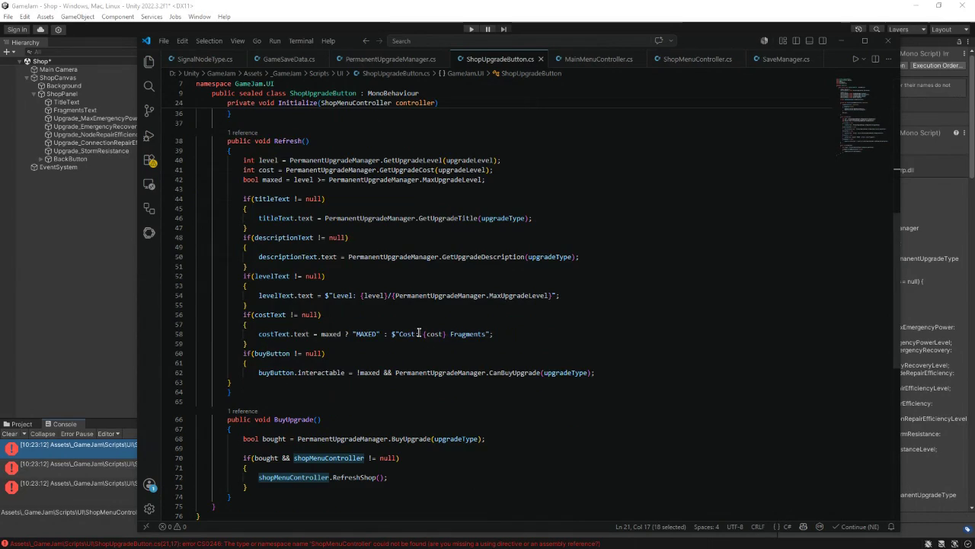
scroll(418, 332, "up", 5)
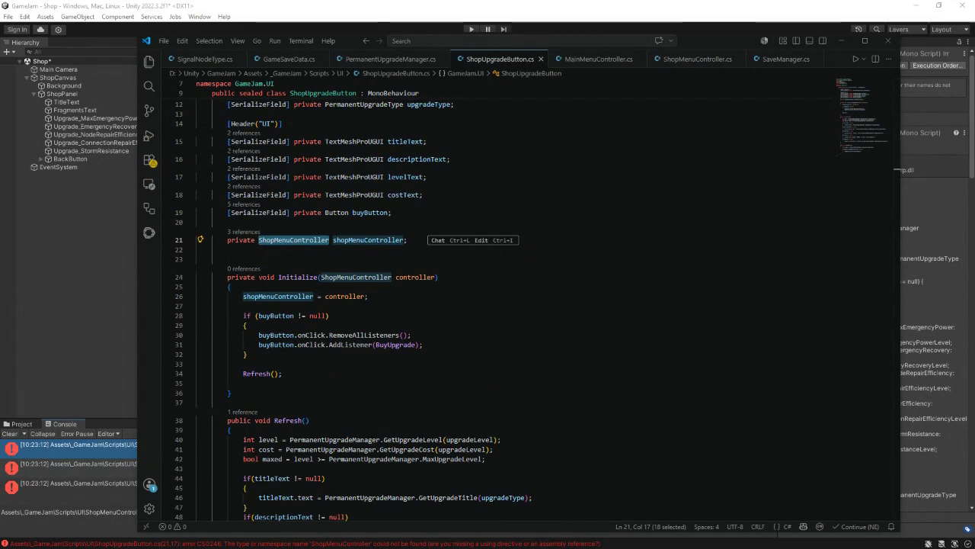
Step: Back in Unity, inspect the ShopMenuController and ShopUpgradeButton sources in Scripts/UI
left_click(842, 40)
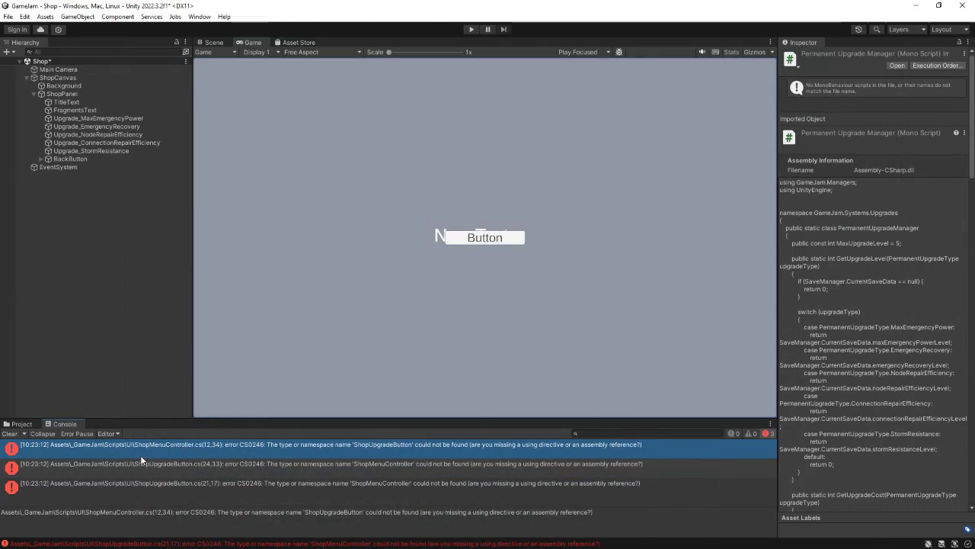
left_click(26, 424)
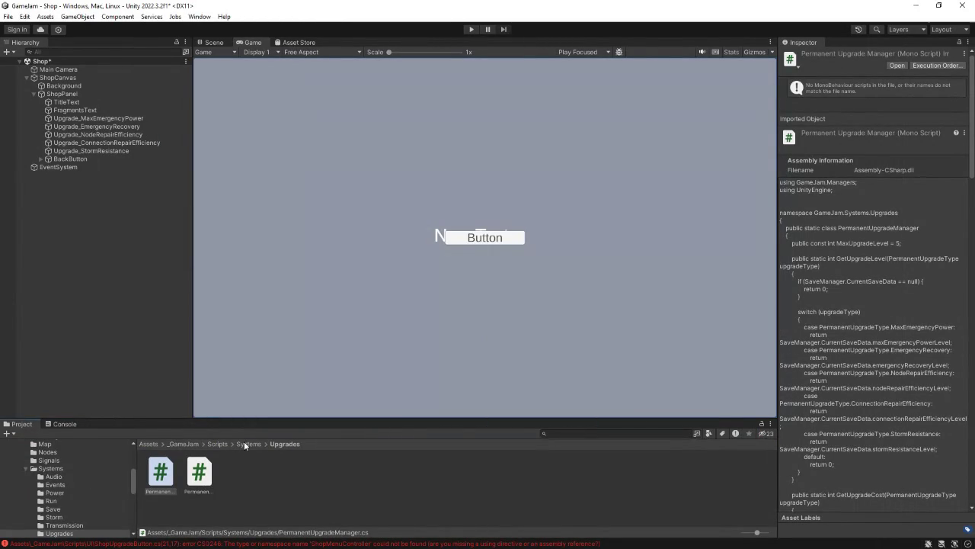
left_click(221, 443)
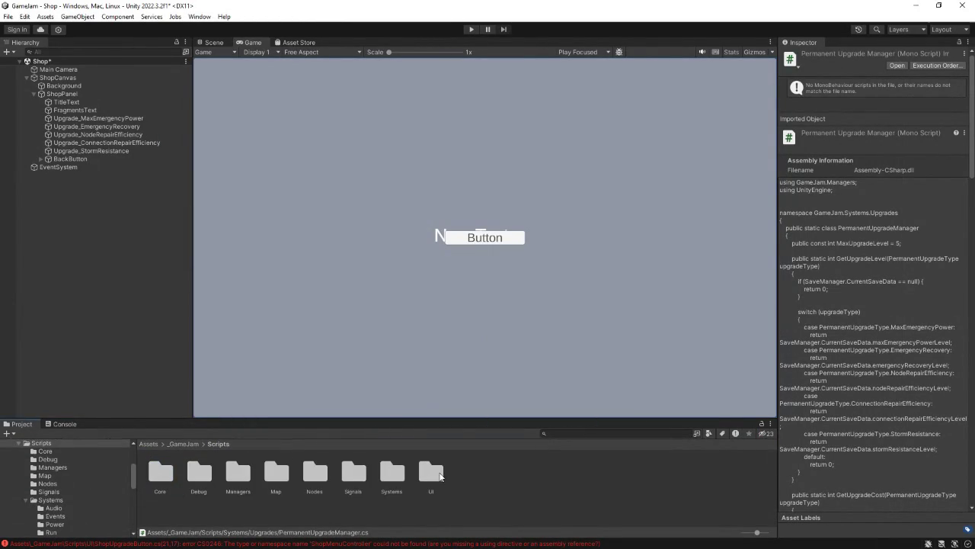
double_click(439, 477)
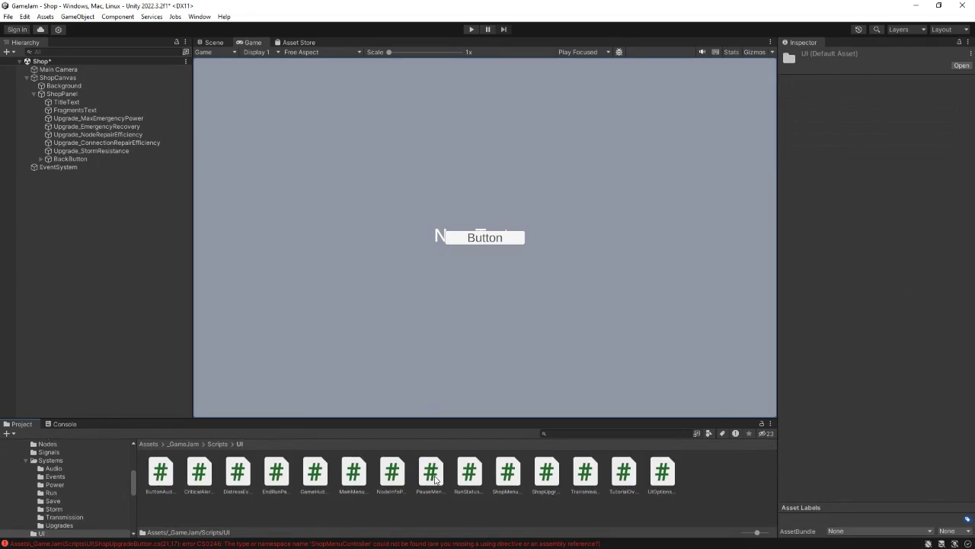
left_click(507, 474)
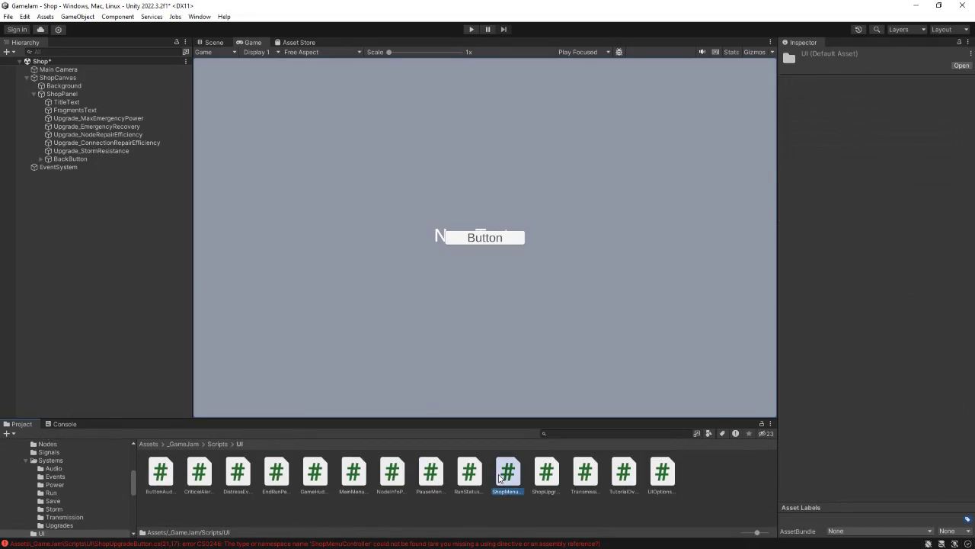
left_click(541, 476)
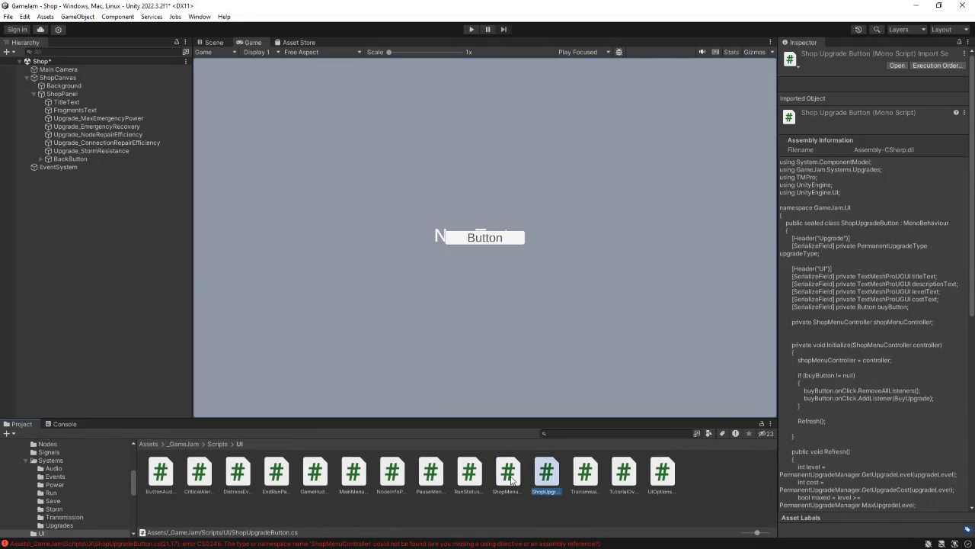
left_click(511, 481)
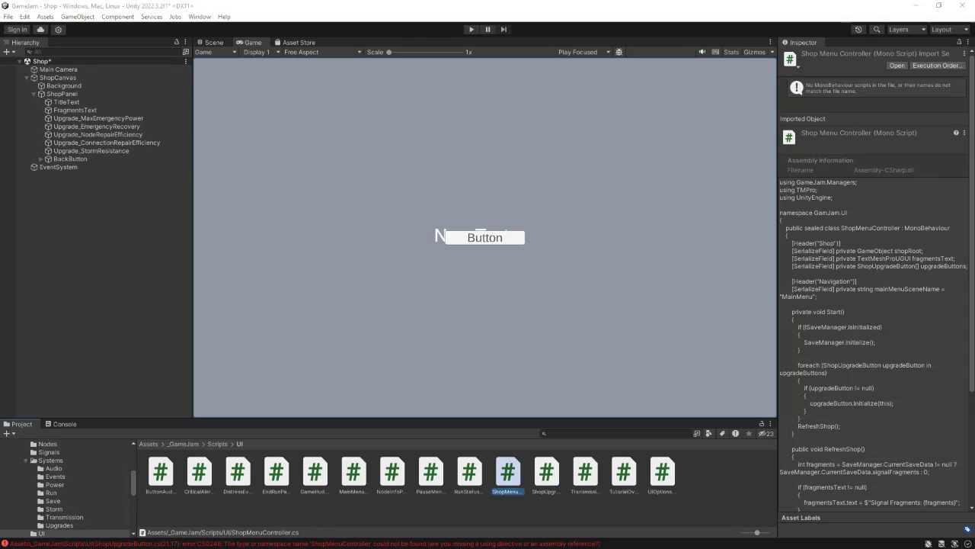
Step: Delete the old ShopMenuController.cs script asset
left_click(509, 474)
key("Delete")
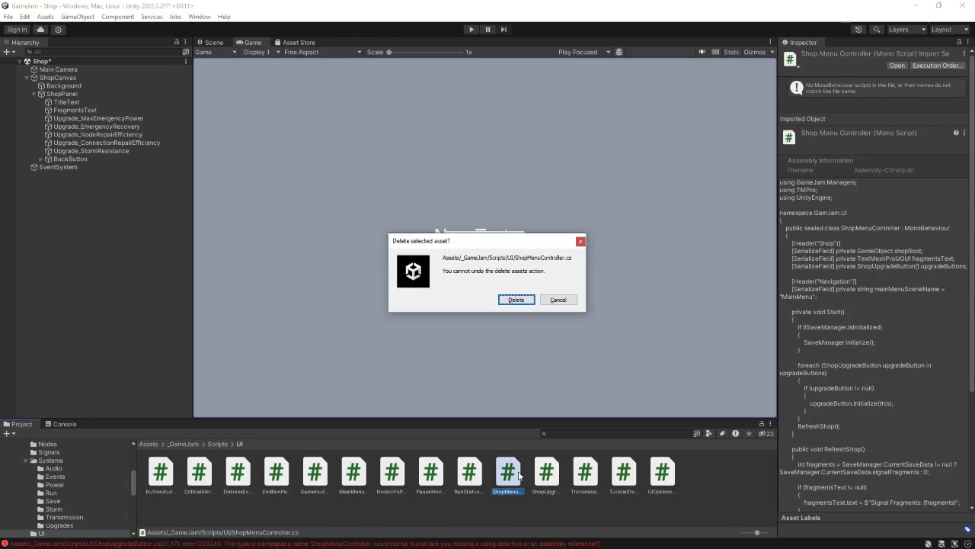
left_click(516, 298)
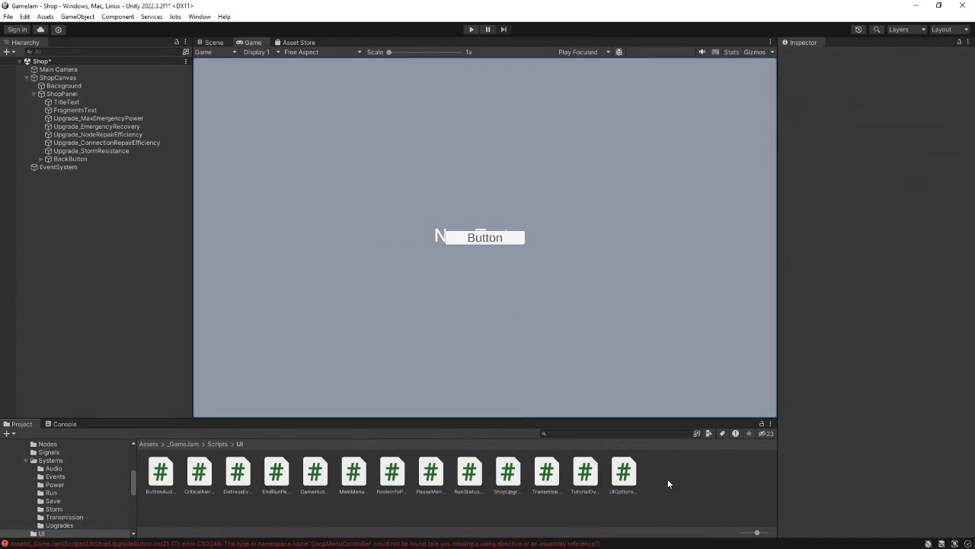
Step: Create a new C# script named ShopMenuController in the UI folder
right_click(667, 478)
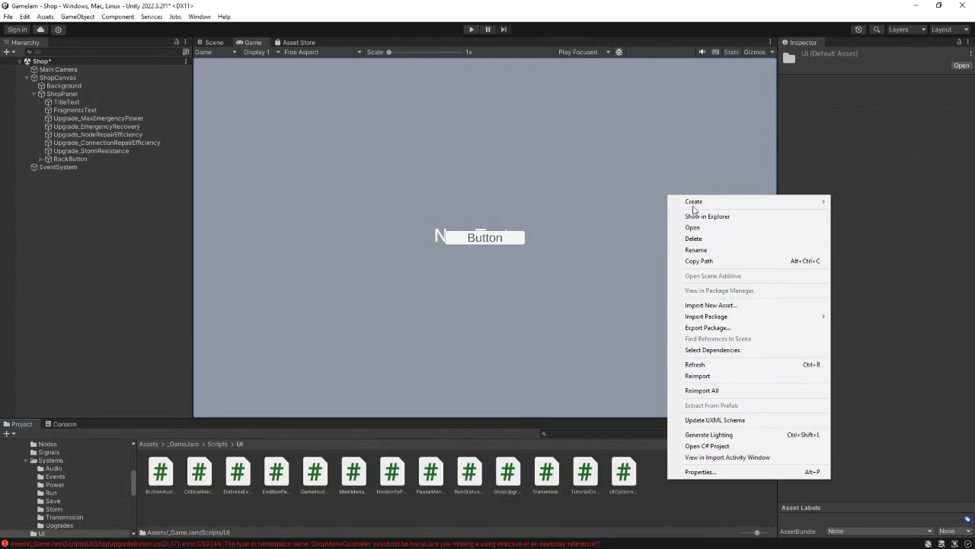
mouse_move(694, 203)
left_click(858, 63)
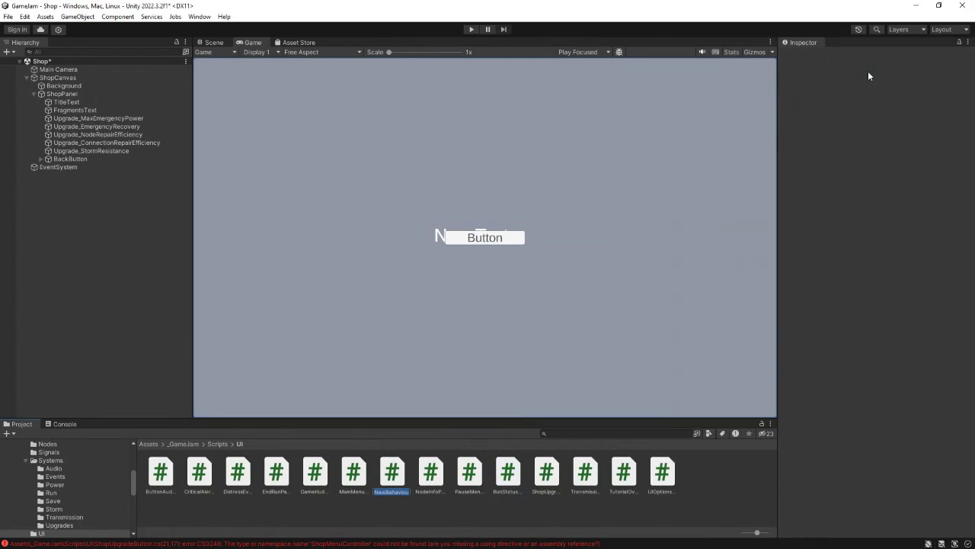
type("ShopM")
type("enuContr")
type("oller")
key("Return")
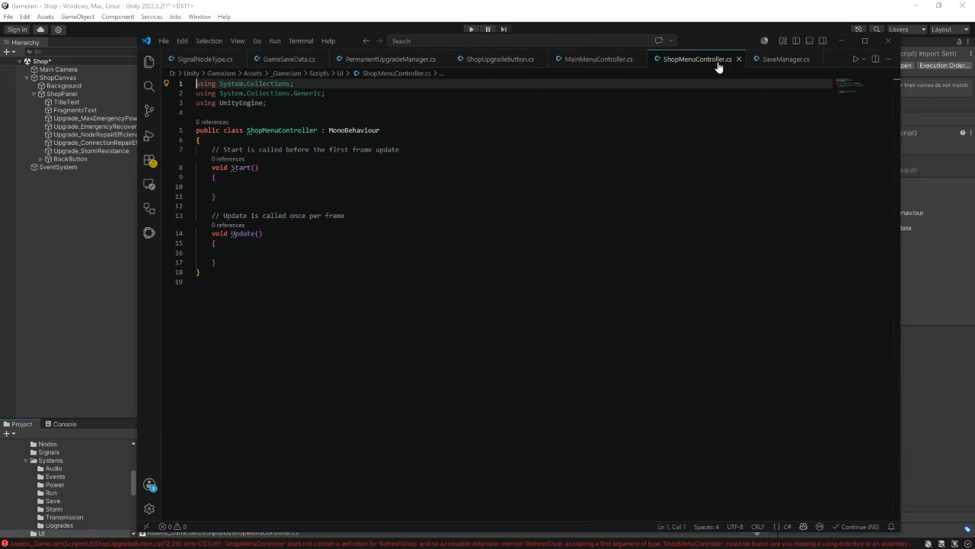
Step: Replace the ShopMenuController.cs template with the pasted controller code and save it
left_click(286, 259)
key("ctrl+a")
key("ctrl+v")
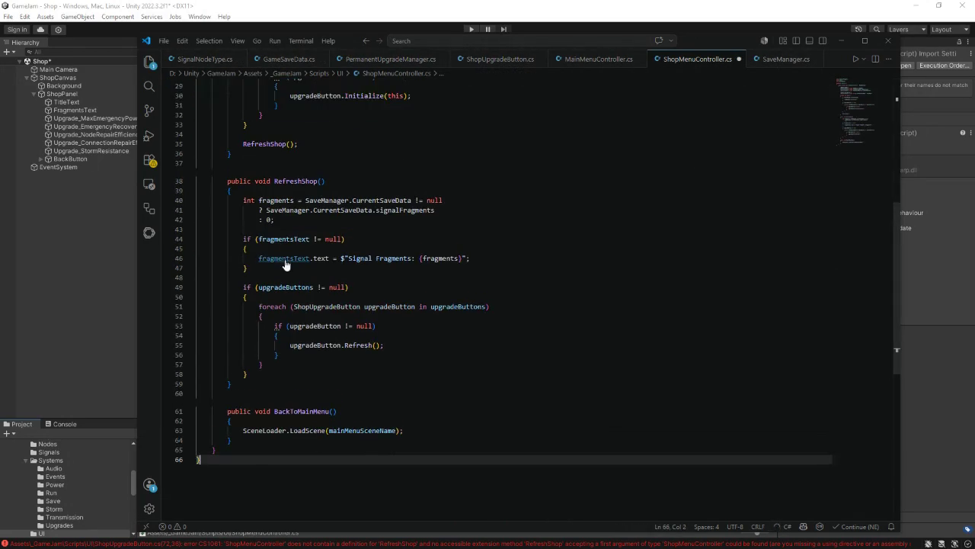
scroll(286, 260, "up", 10)
key("ctrl+s")
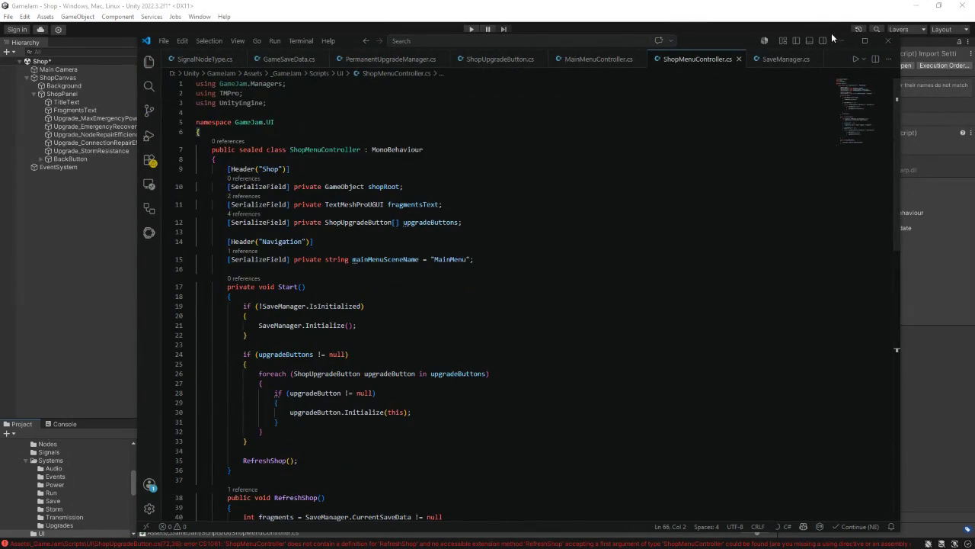
left_click(839, 43)
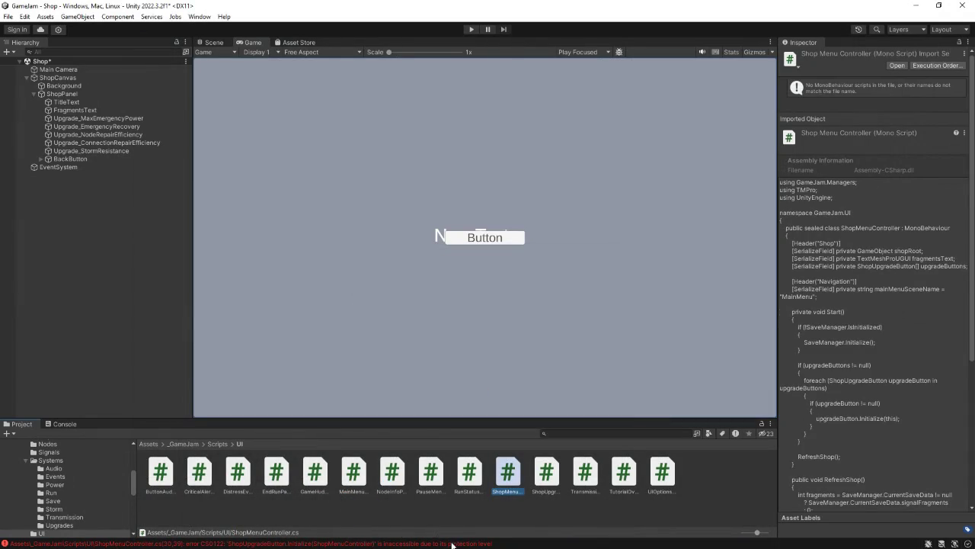
Step: Read the Console's four compile errors, including CS0103 'upgradeLevel' and CS0117 GetUpgradeTitle, then return to VS Code
left_click(63, 424)
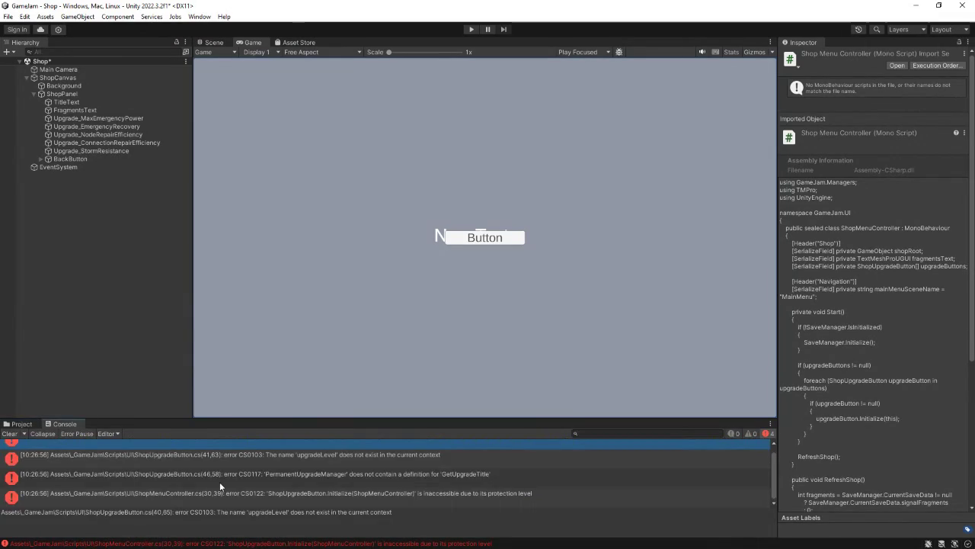
scroll(203, 489, "up", 1)
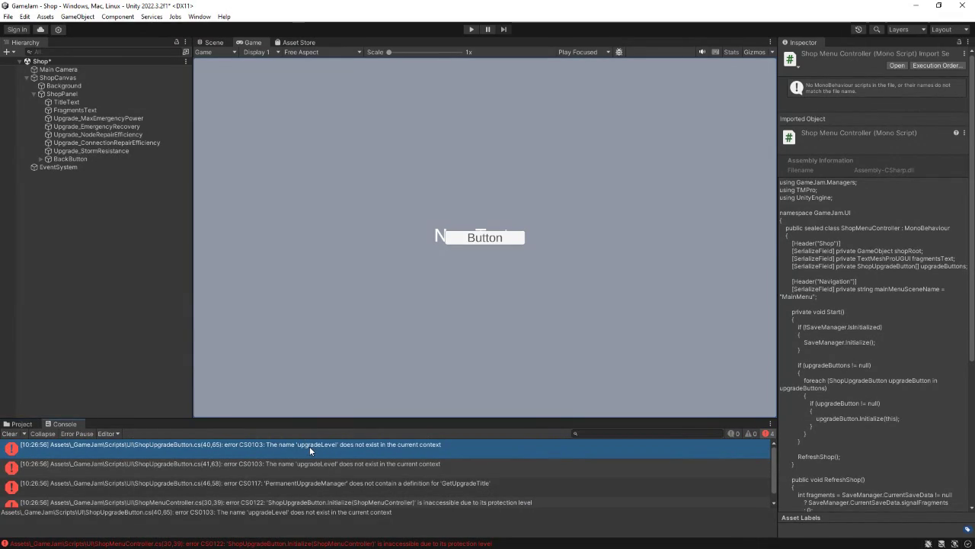
key("alt+Tab")
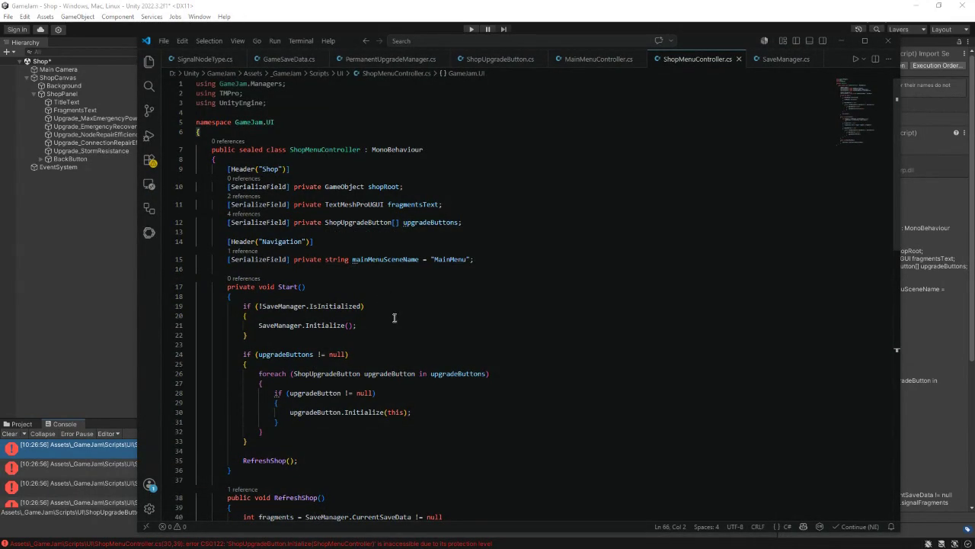
Step: Open ShopUpgradeButton.cs in VS Code and scroll to the GetUpgradeCost code
scroll(486, 377, "down", 5)
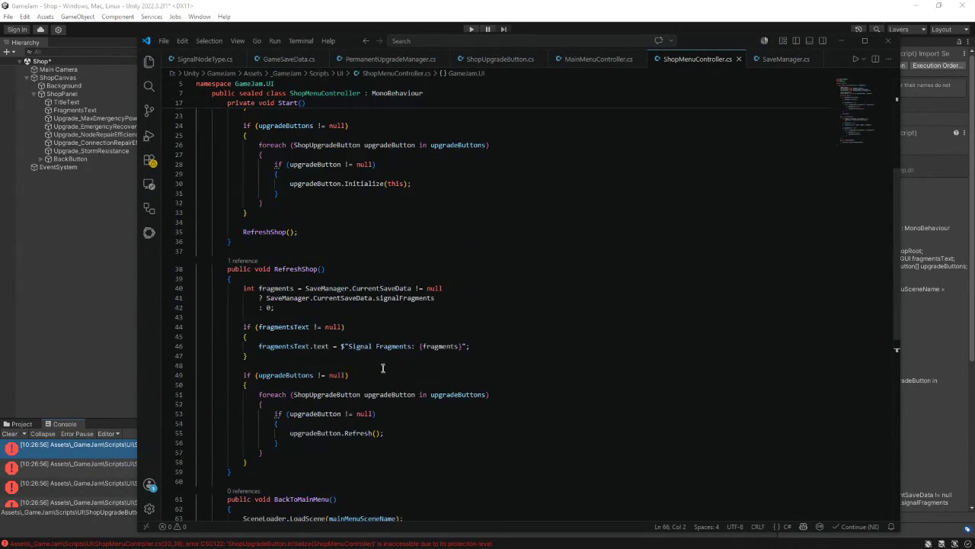
left_click(500, 59)
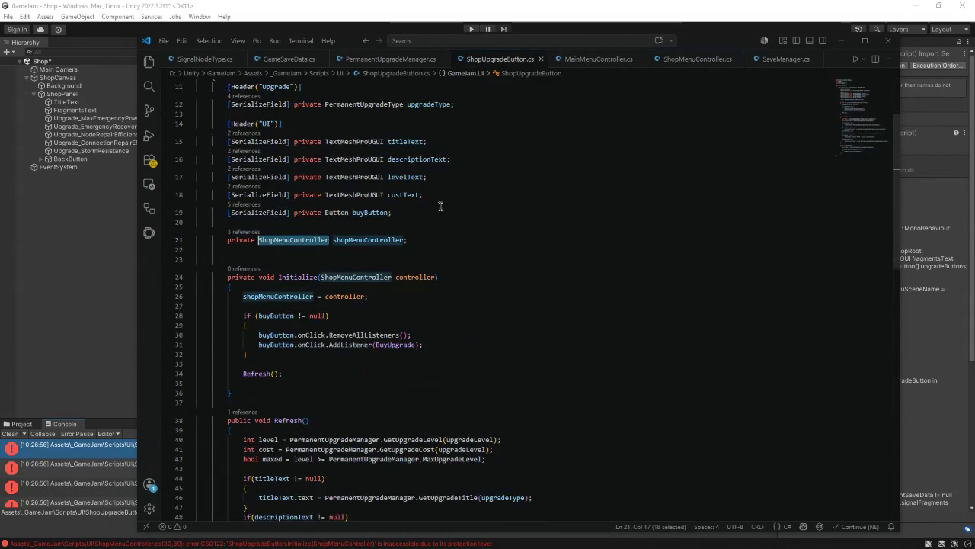
scroll(451, 228, "up", 3)
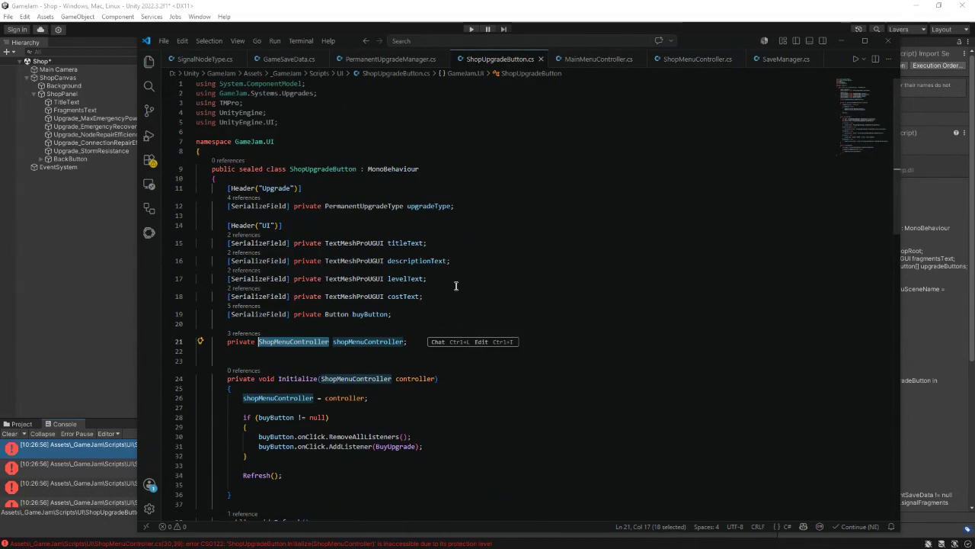
scroll(456, 286, "down", 5)
scroll(456, 285, "down", 2)
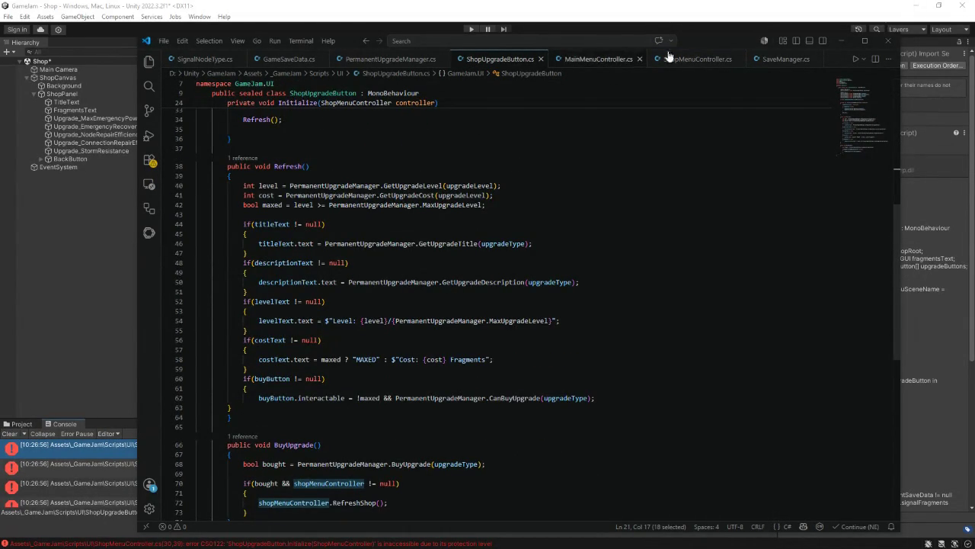
mouse_move(695, 36)
left_mouse_down()
mouse_move(698, 53)
mouse_move(746, 50)
mouse_move(0, 50)
left_mouse_up()
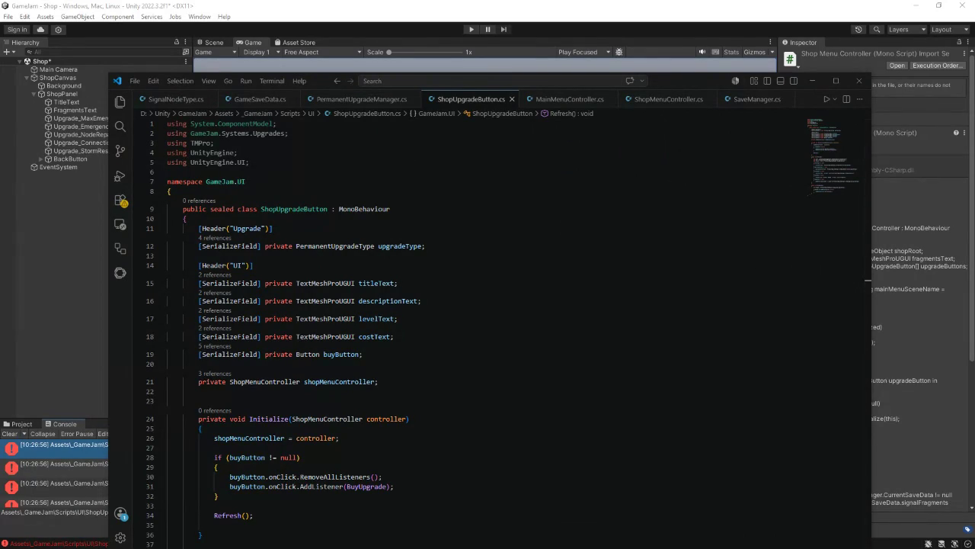
Step: Replace the upgradeLevel arguments with upgradeType on lines 40 and 41, then go back to Unity
scroll(456, 426, "down", 5)
left_click(463, 429)
double_click(457, 429)
type("upgradeType);")
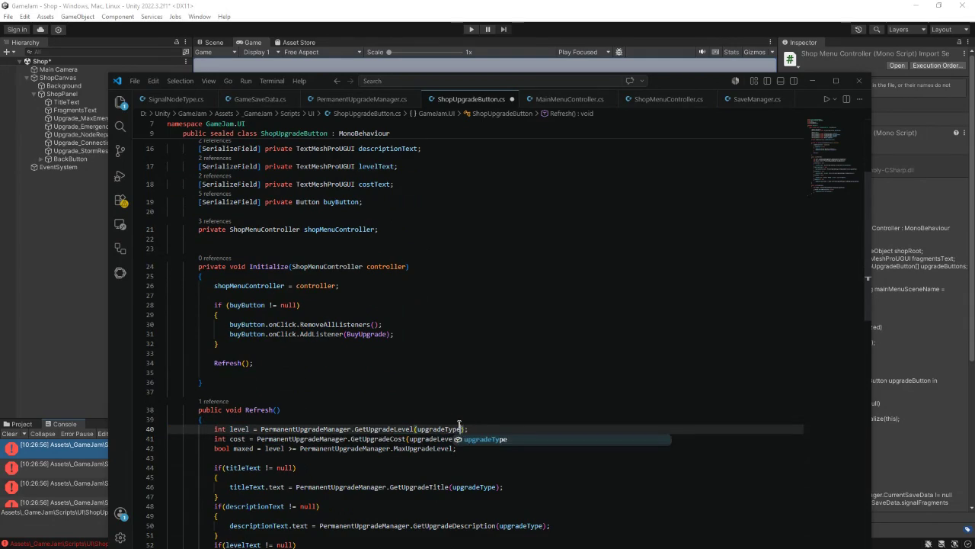
left_click(452, 439)
left_click(440, 439)
key("ctrl+Delete")
type("Type);")
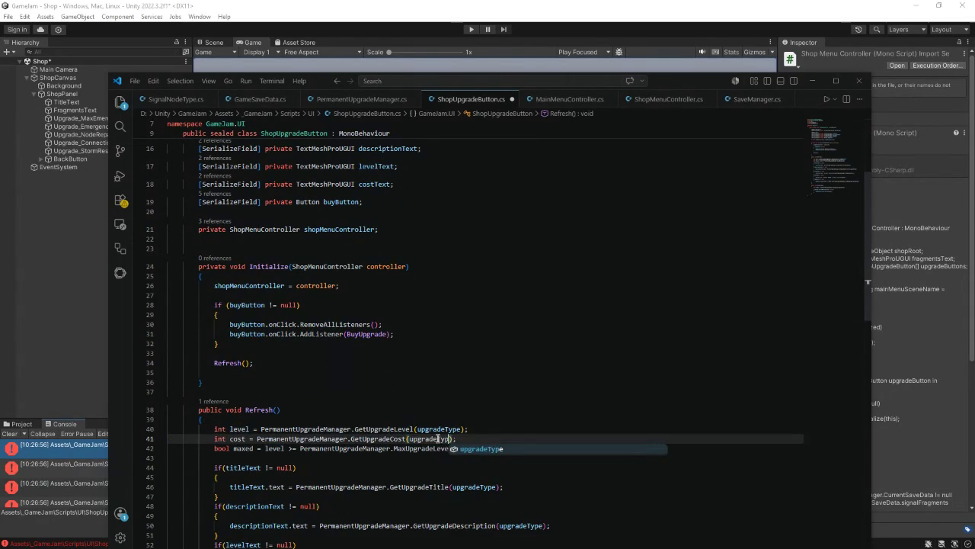
left_click(492, 392)
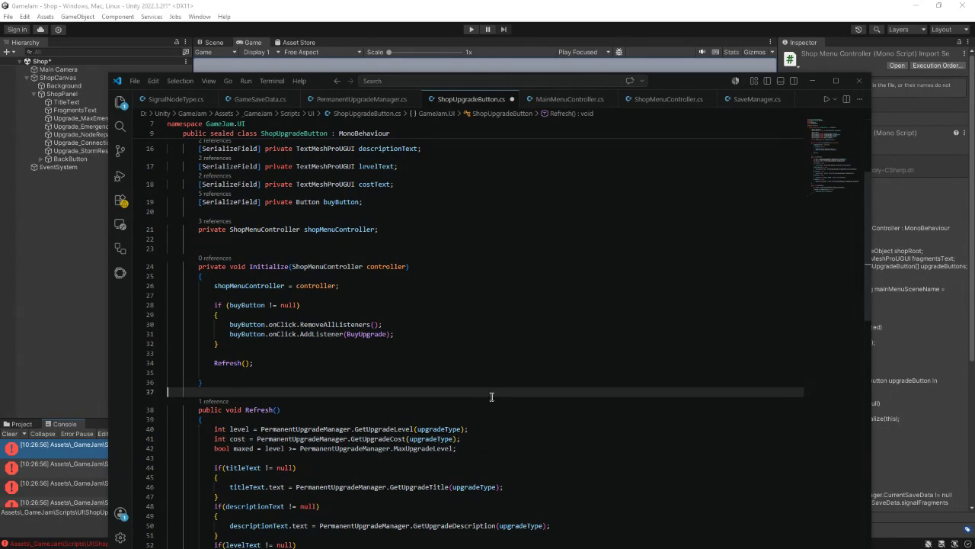
left_click(813, 80)
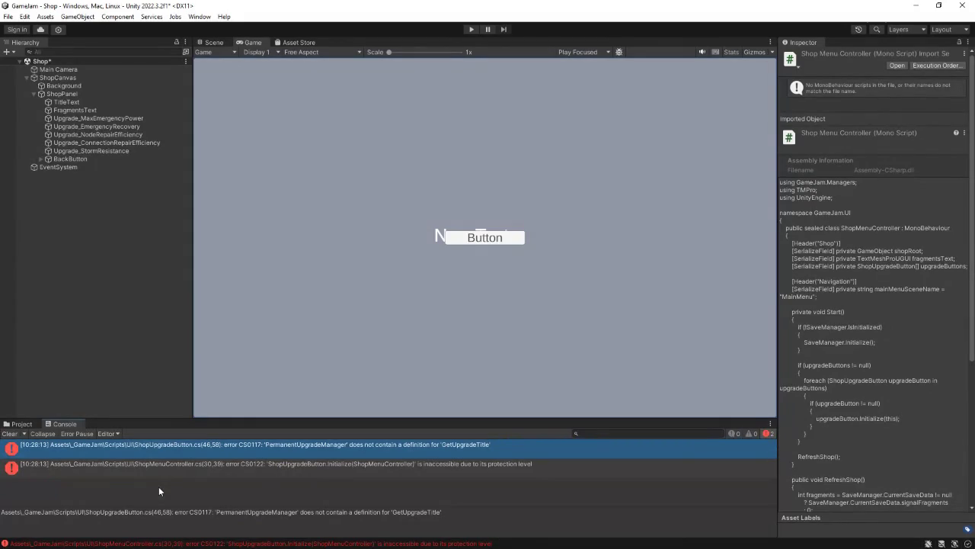
Step: Follow the CS0122 Initialize-access error to line 30's upgradeButton.Initialize(this) in ShopMenuController.cs
left_click(287, 469)
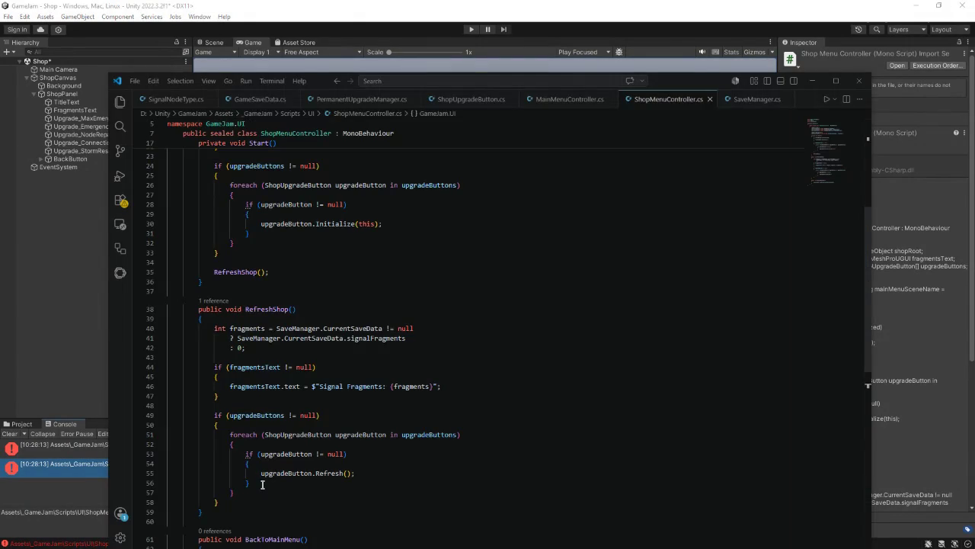
left_click(345, 455)
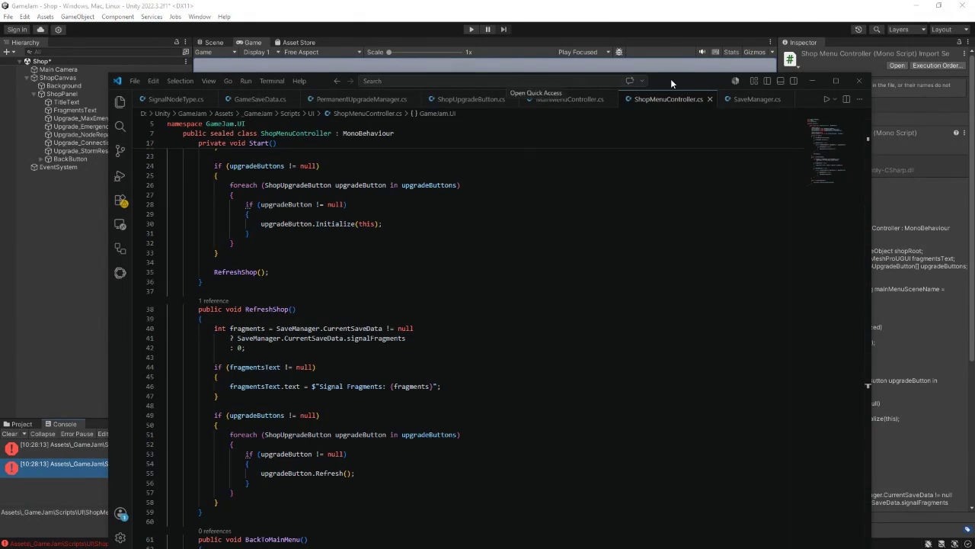
Step: Check the remaining CS0029 int-to-string error at ShopUpgradeButton.cs(46,34), then return to VS Code
left_click(813, 80)
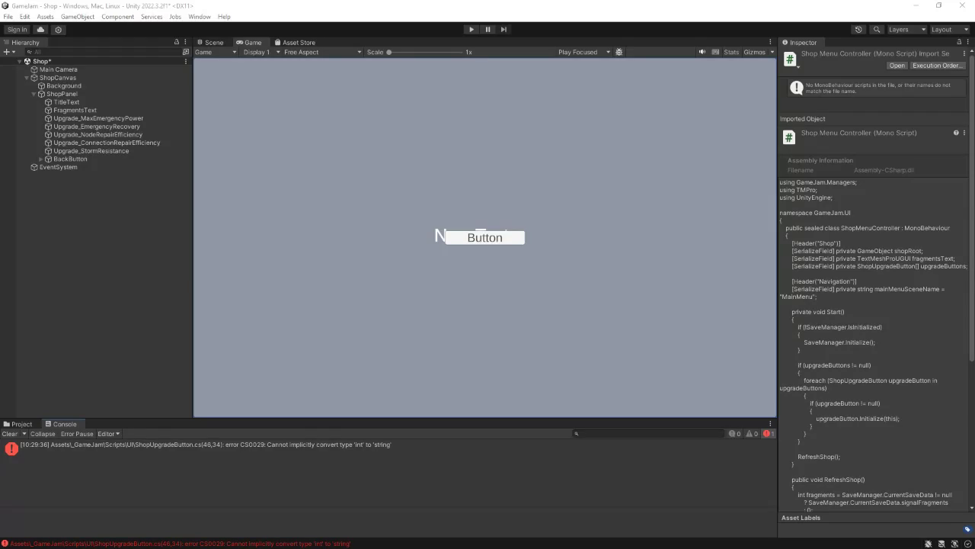
key("alt+Tab")
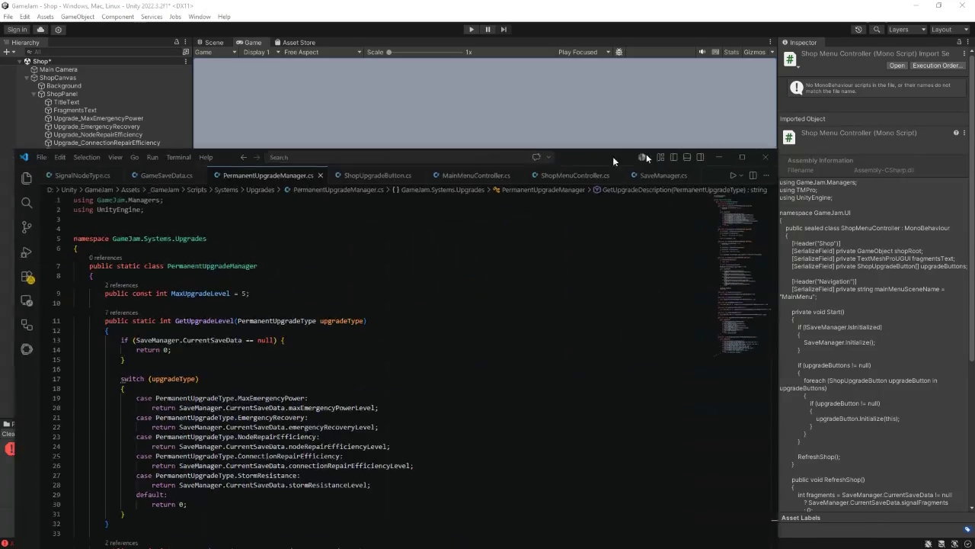
Step: Browse through PermanentUpgradeManager.cs to find the available upgrade methods
left_click_drag(699, 85, 668, 83)
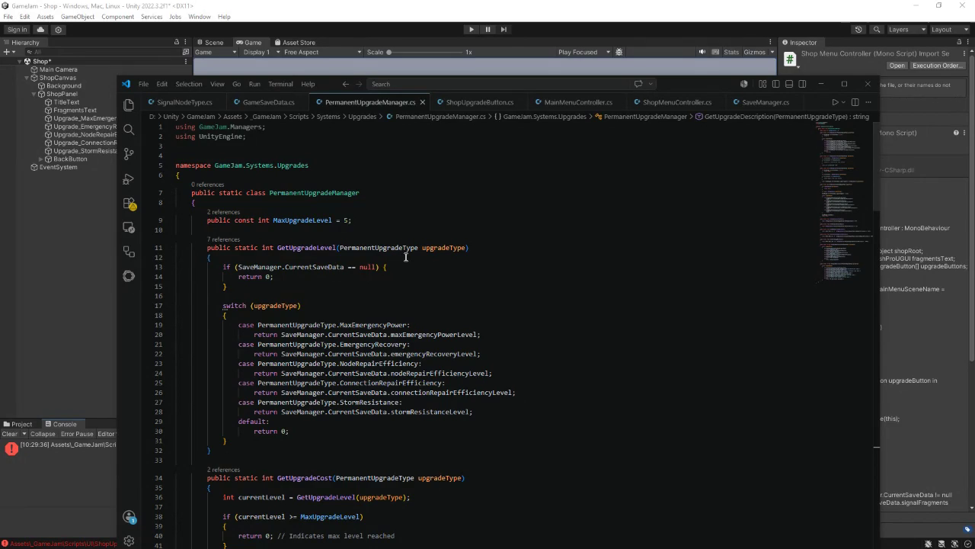
scroll(415, 271, "down", 9)
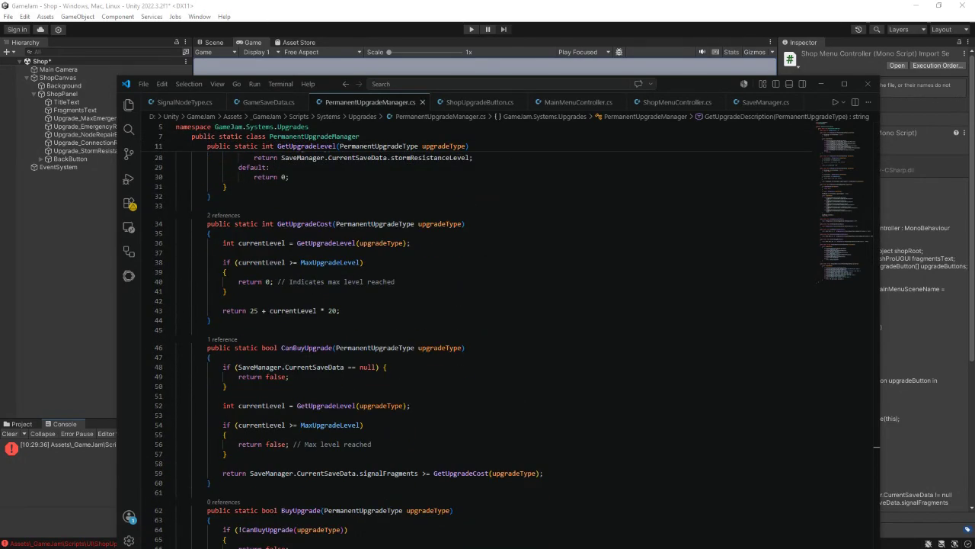
scroll(266, 347, "down", 4)
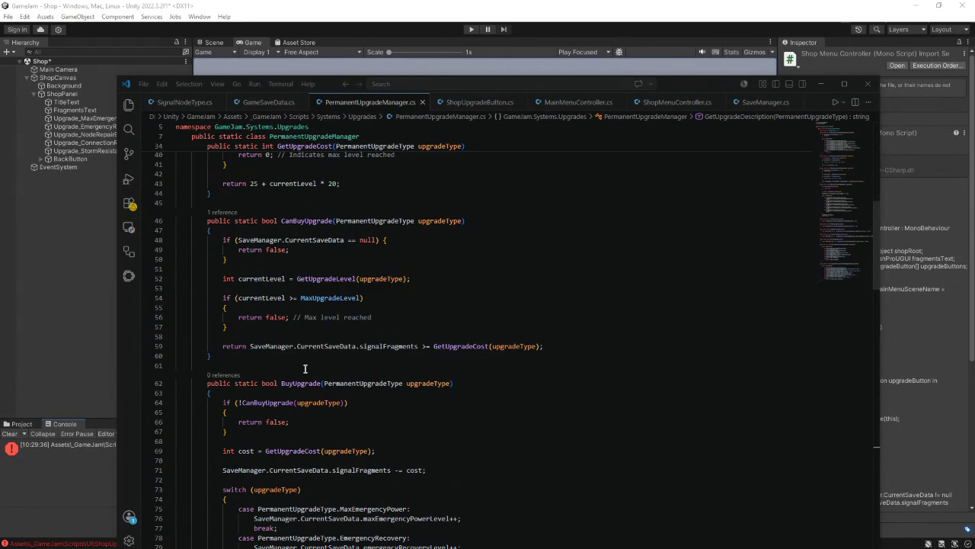
scroll(305, 368, "down", 5)
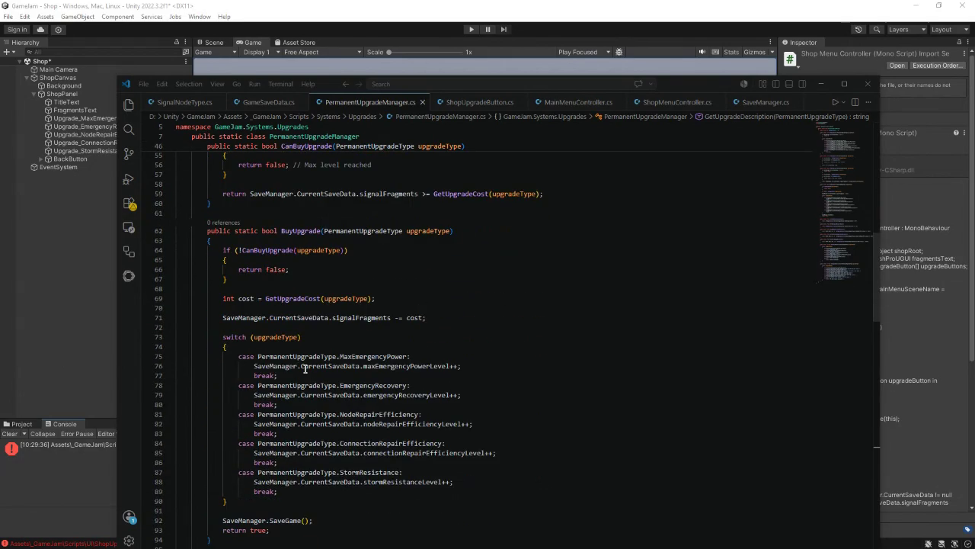
scroll(305, 368, "down", 3)
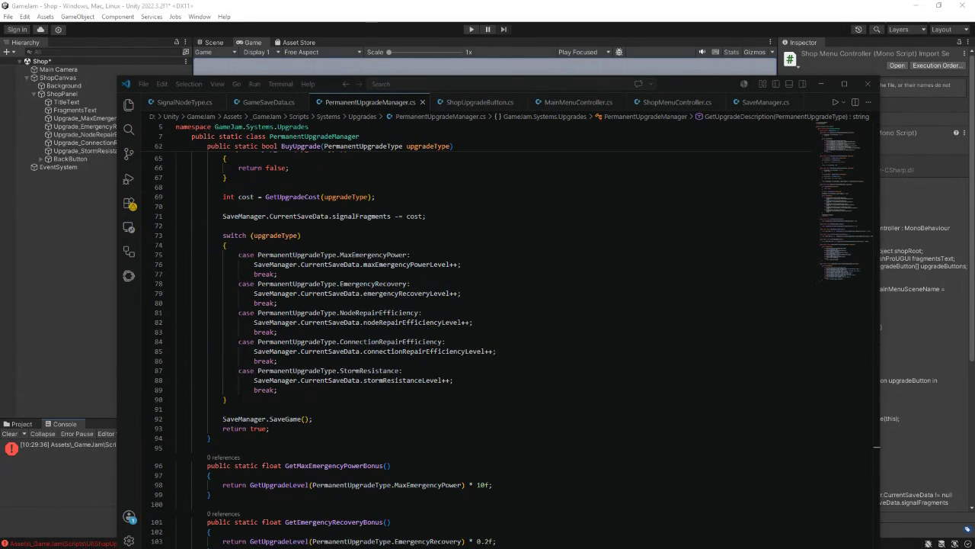
scroll(263, 383, "down", 10)
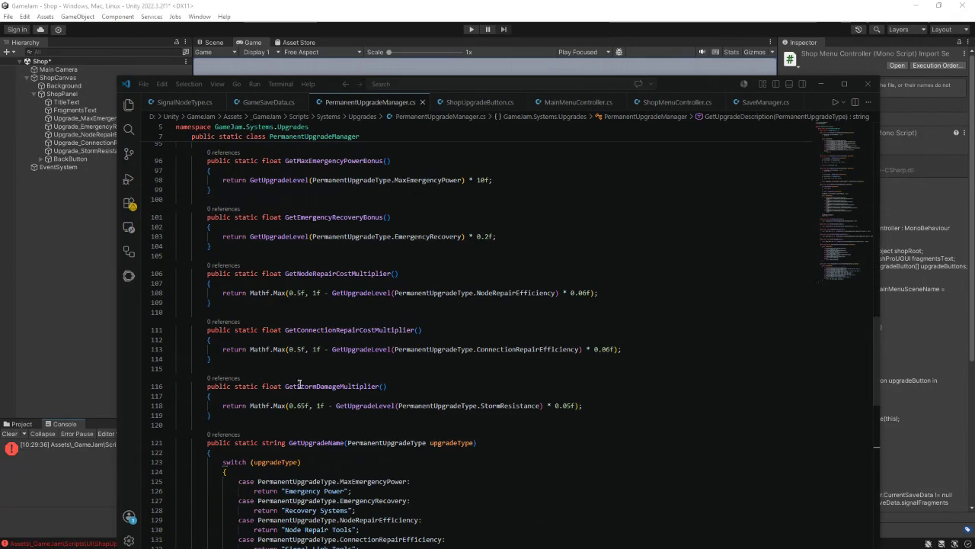
scroll(290, 381, "up", 10)
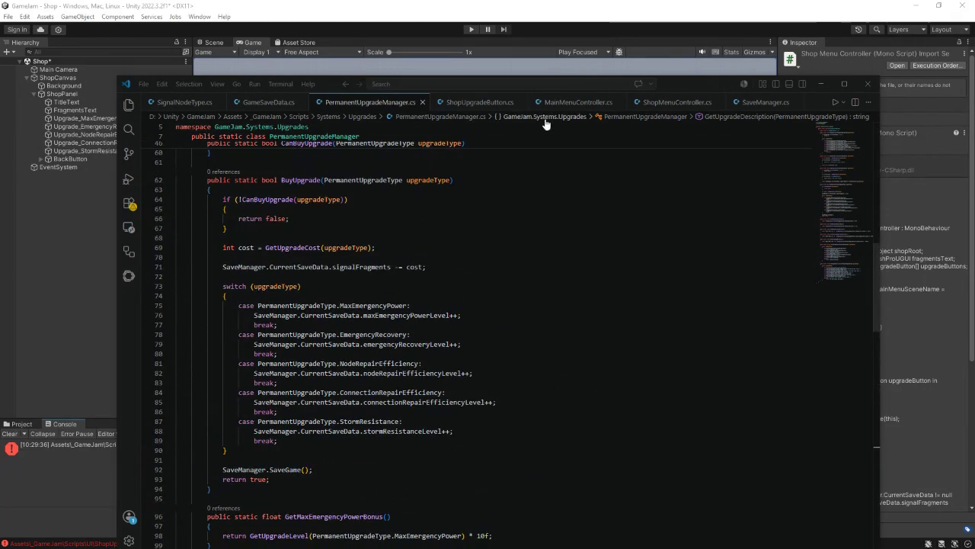
Step: In ShopUpgradeButton.cs, change GetUpgradeLevel to GetUpgradeName on line 46 and save
left_click(466, 102)
left_click_drag(457, 440, 437, 439)
type("Name")
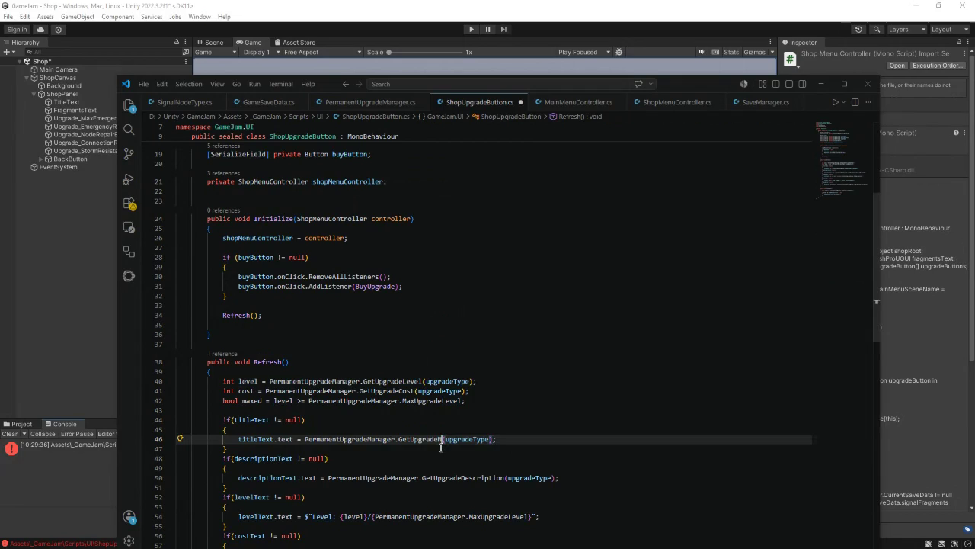
key("ctrl+s")
left_click(821, 84)
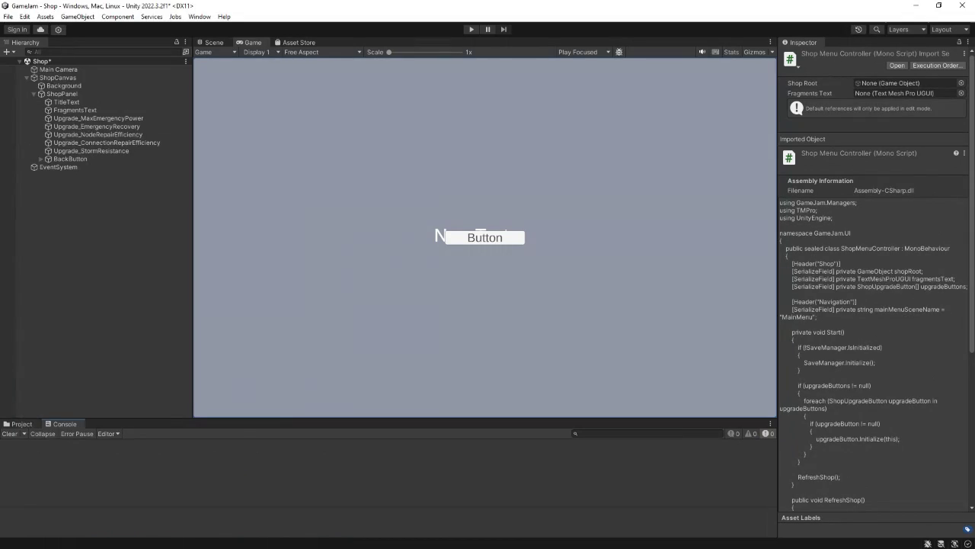
Step: Add Shop Menu Controller to ShopPanel, with Shop Root ShopPanel and Fragments Text FragmentsText
left_click(19, 423)
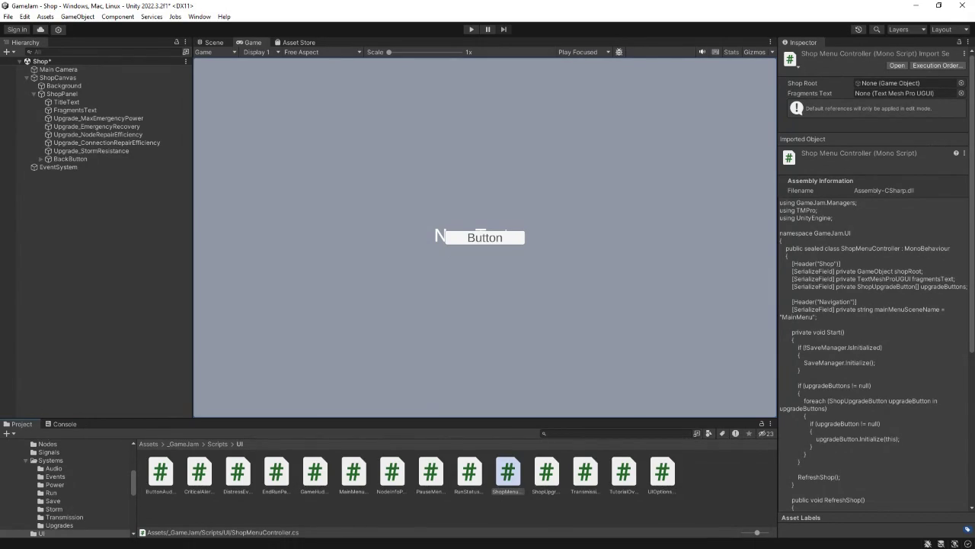
left_click(64, 94)
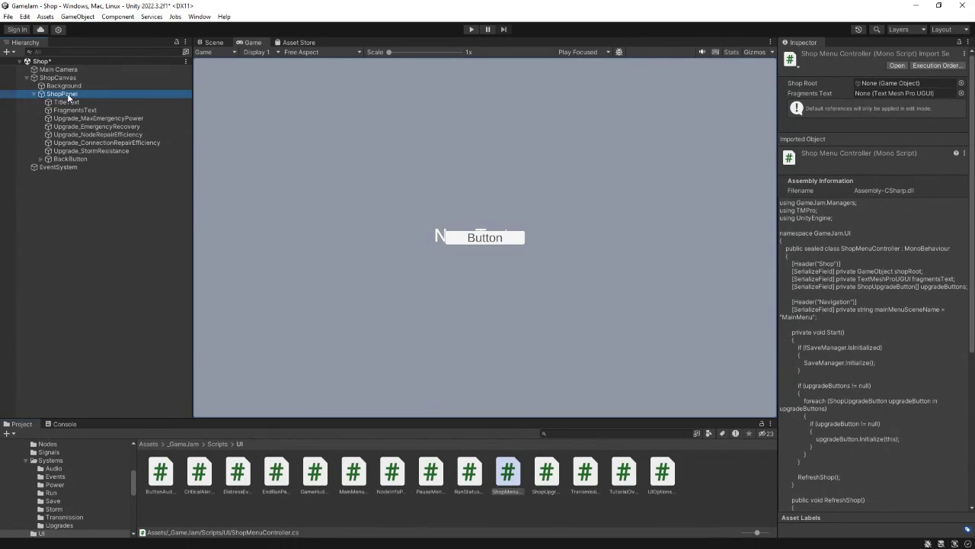
left_click(867, 375)
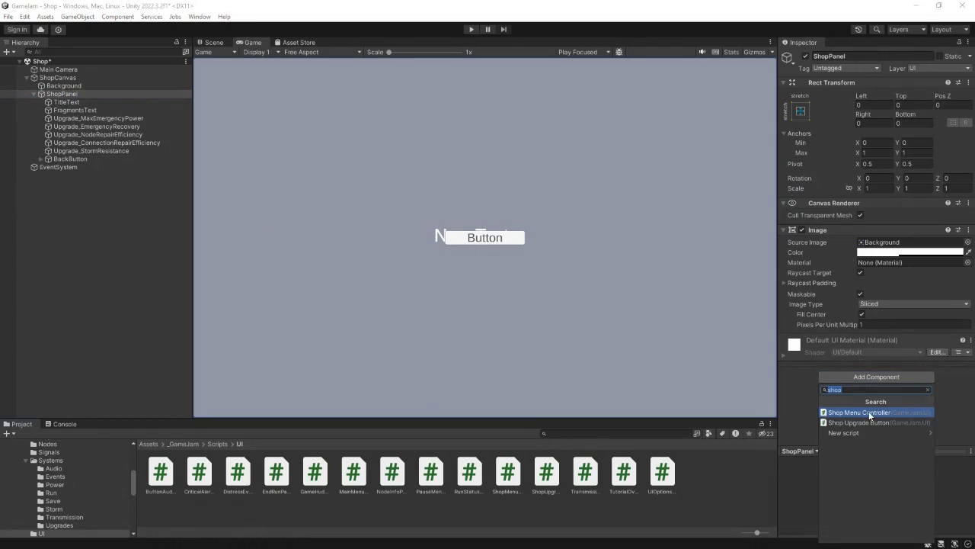
left_click(868, 411)
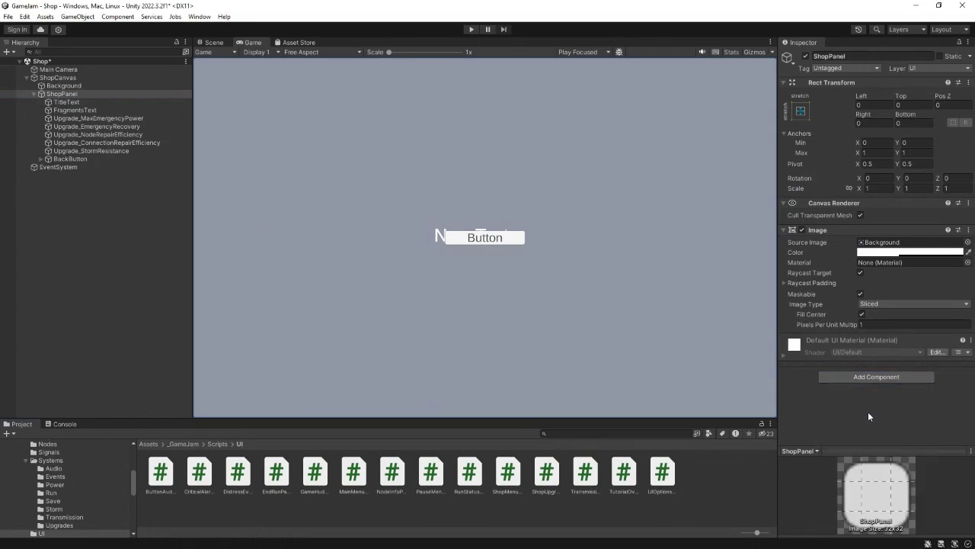
scroll(838, 347, "down", 2)
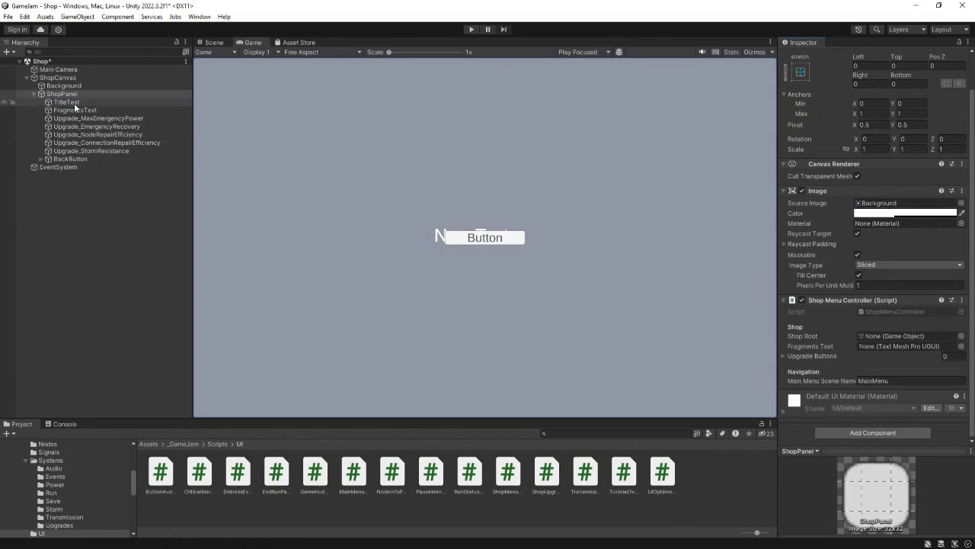
mouse_move(66, 95)
left_mouse_down()
mouse_move(670, 290)
mouse_move(892, 352)
mouse_move(892, 336)
left_mouse_up()
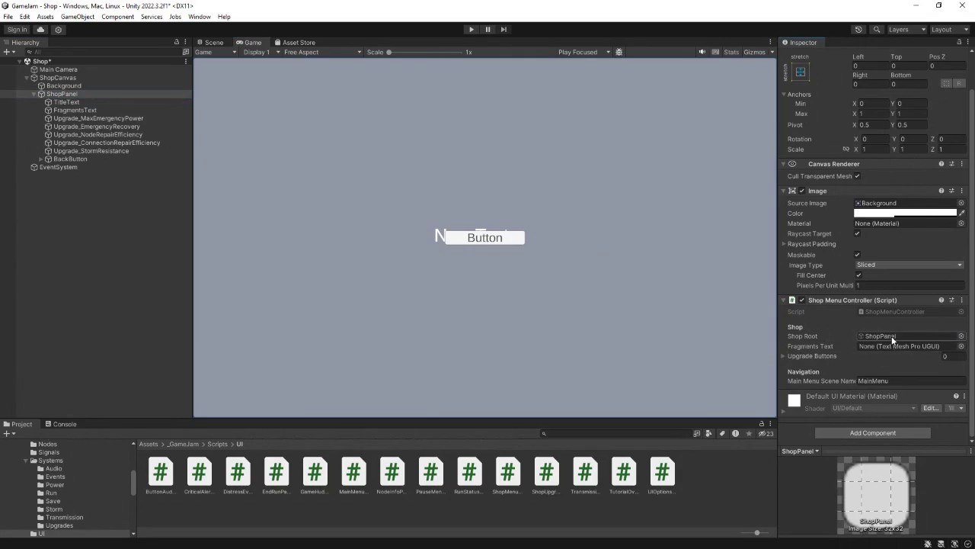
mouse_move(74, 108)
left_mouse_down()
mouse_move(795, 370)
mouse_move(864, 364)
mouse_move(876, 347)
left_mouse_up()
Step: Set the Upgrade Buttons list size to 5 and try assigning Upgrade_MaxEmergencyPower to Element 0
left_click(783, 355)
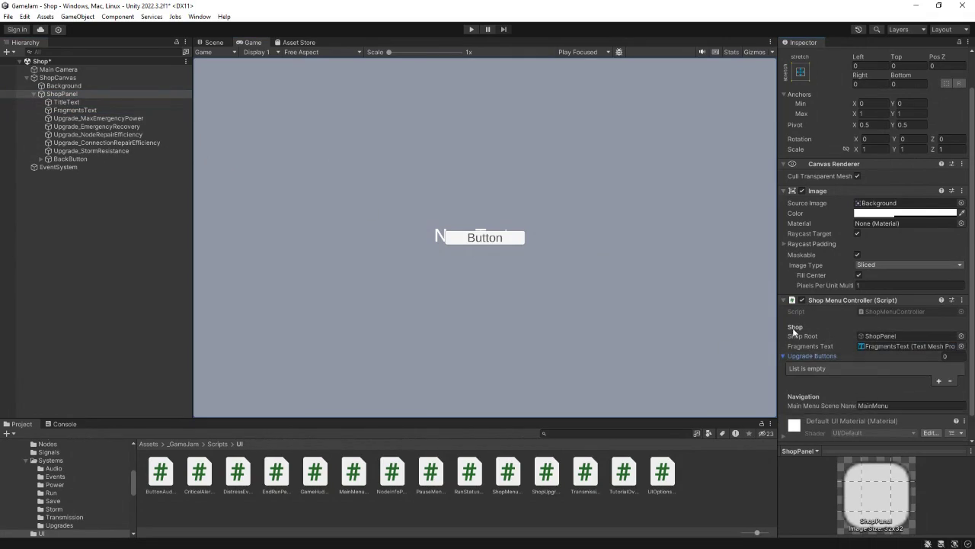
scroll(789, 335, "down", 1)
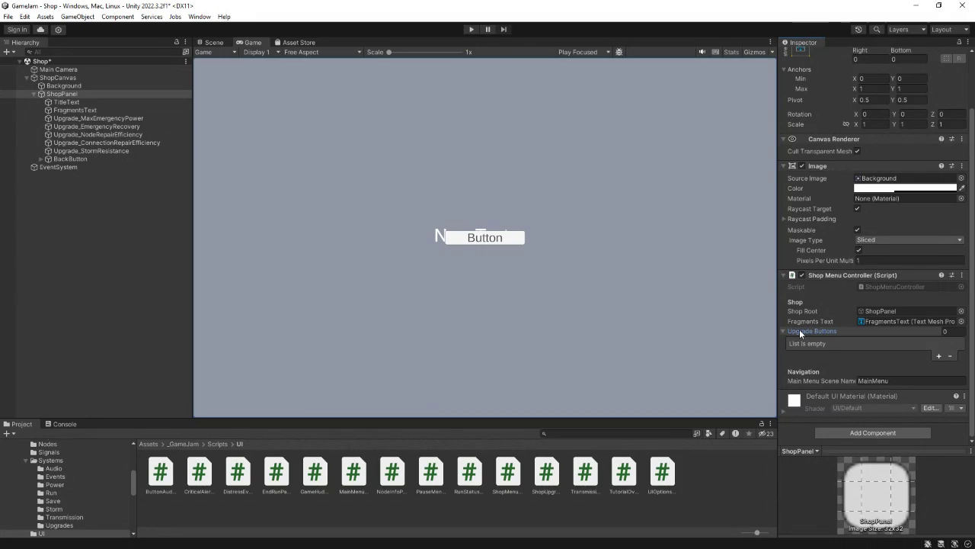
left_click(949, 333)
scroll(930, 331, "up", 1)
type("5")
key("Return")
scroll(806, 335, "down", 3)
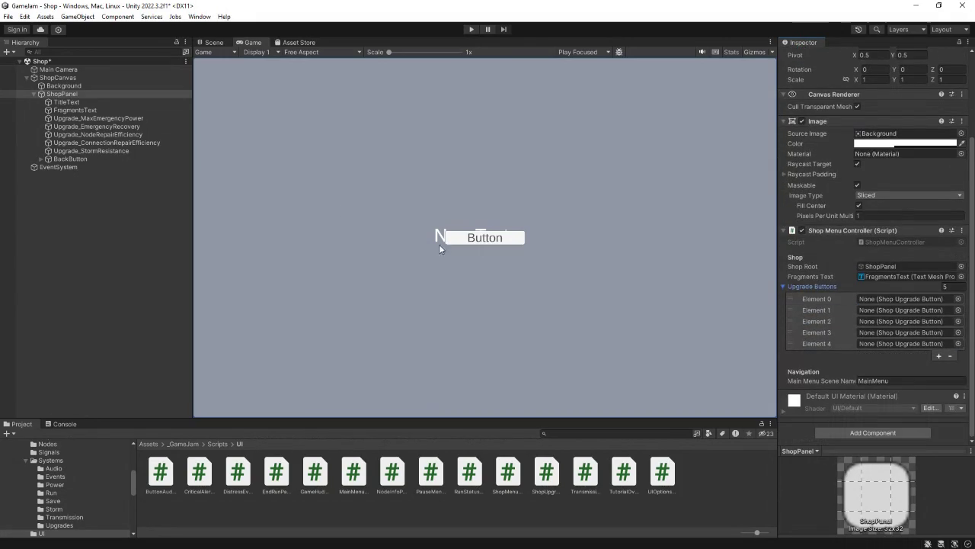
left_click(109, 118)
mouse_move(109, 118)
left_mouse_down()
mouse_move(876, 342)
mouse_move(902, 300)
mouse_move(869, 302)
left_mouse_up()
left_click(72, 118)
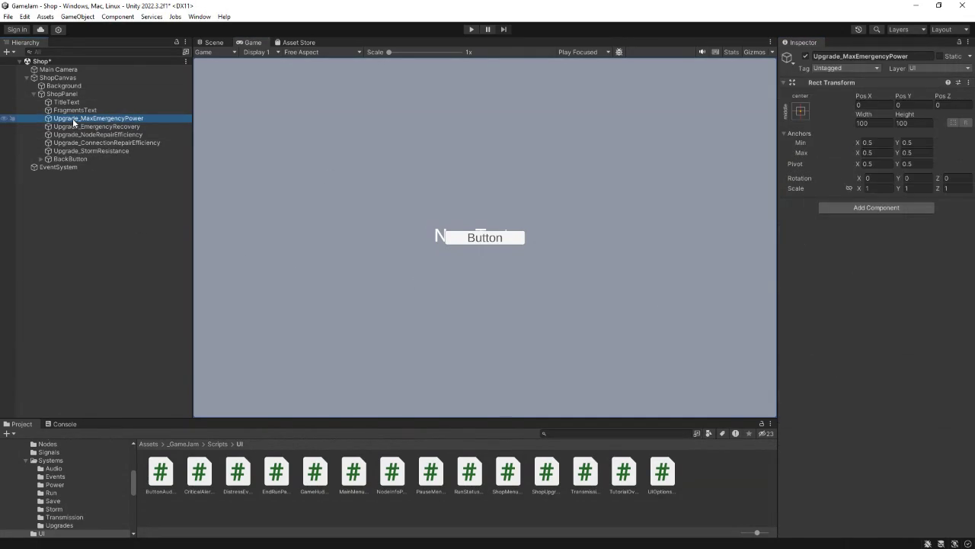
Step: Add TextMeshPro button children named MaxPower and PowerRecovery under the first two upgrade objects
right_click(86, 117)
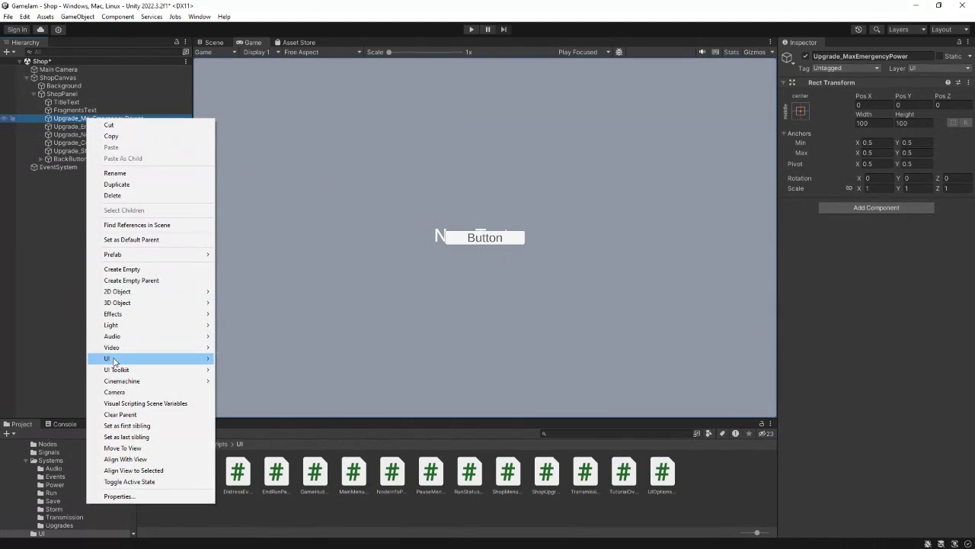
mouse_move(136, 360)
left_click(258, 451)
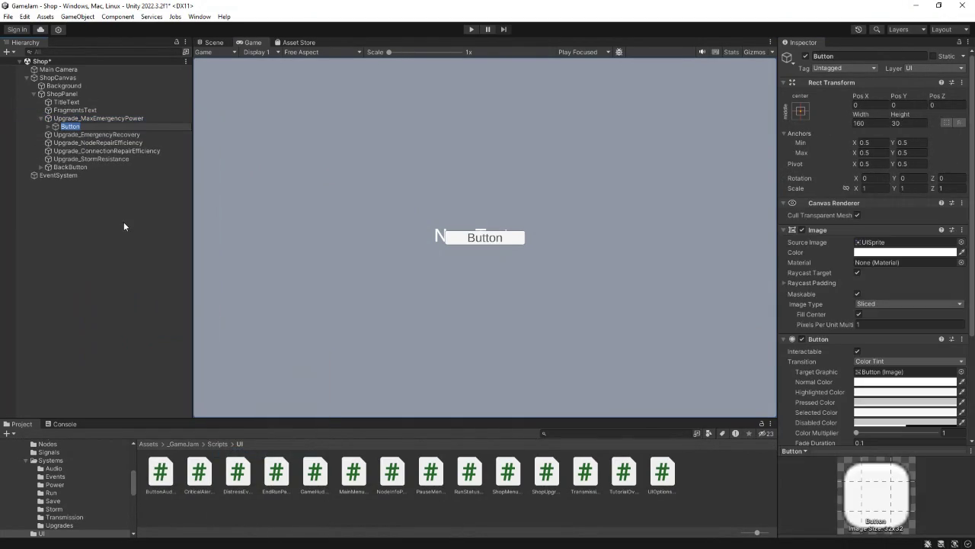
type("MaxPower")
key("Return")
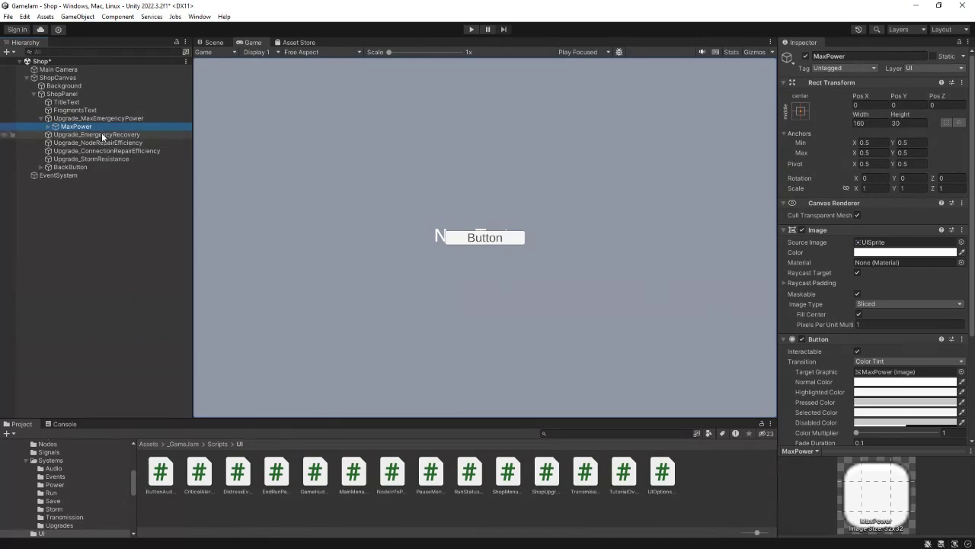
right_click(102, 135)
mouse_move(149, 374)
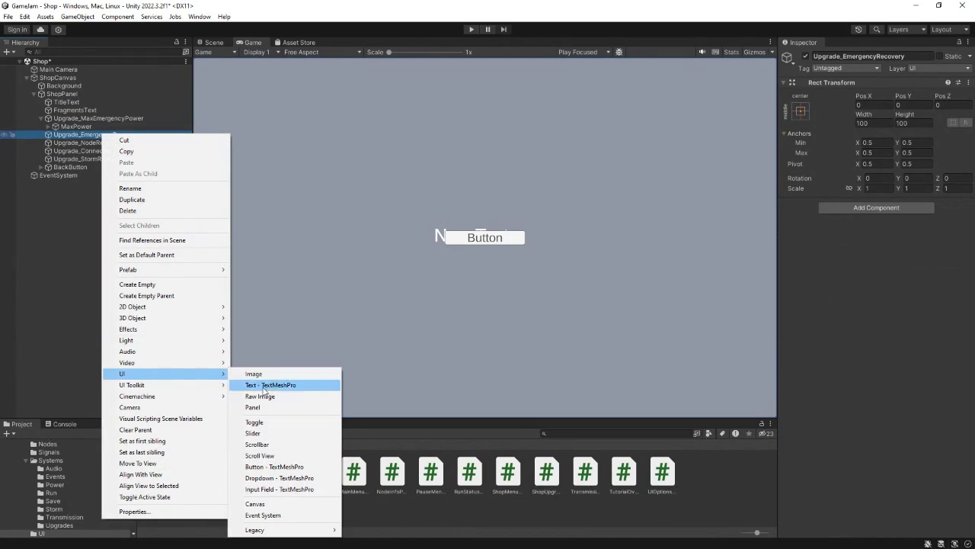
left_click(274, 466)
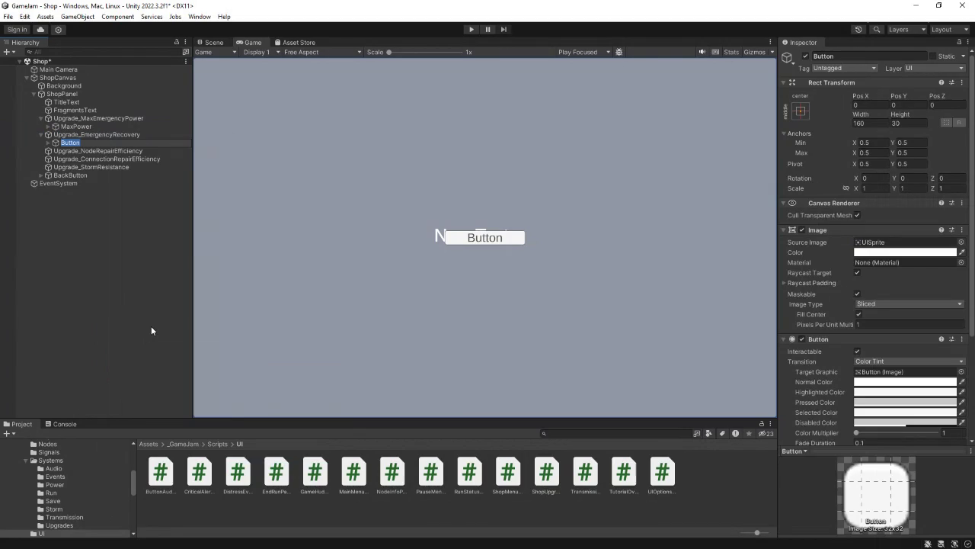
key("BackSpace")
type("owerRecov")
type("ery")
key("Return")
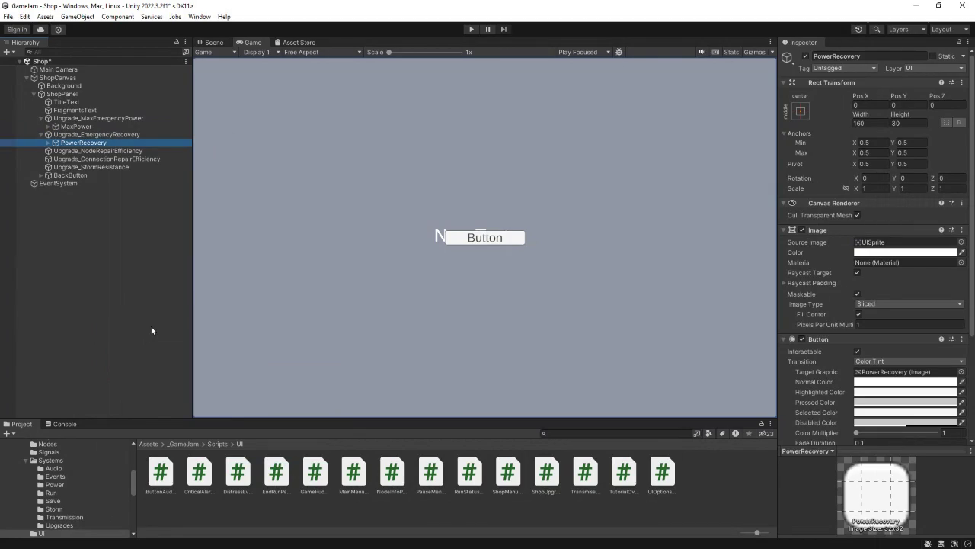
Step: Add TextMeshPro buttons NodeRepair and Signalrepair under Upgrade_NodeRepairEfficiency and Upgrade_ConnectionRepairEfficiency
right_click(68, 151)
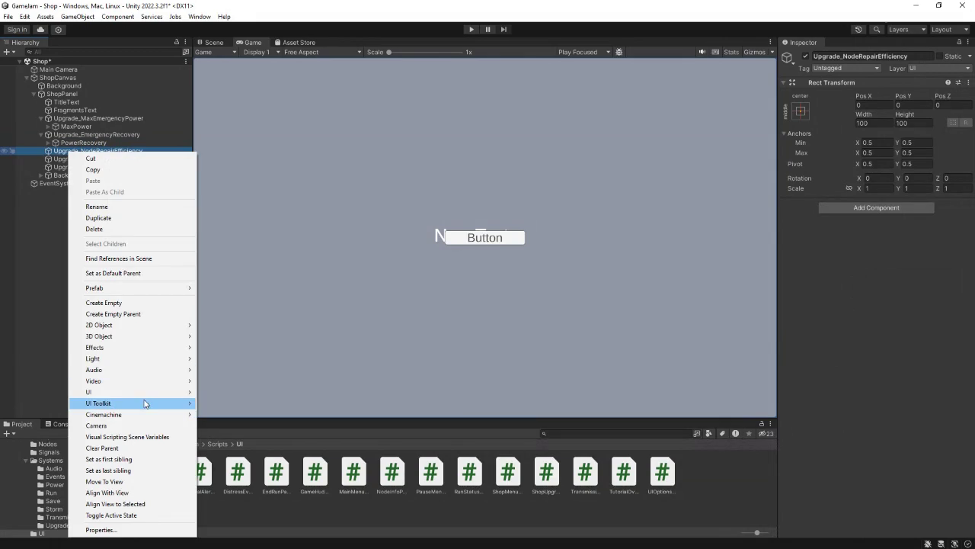
mouse_move(144, 392)
left_click(252, 327)
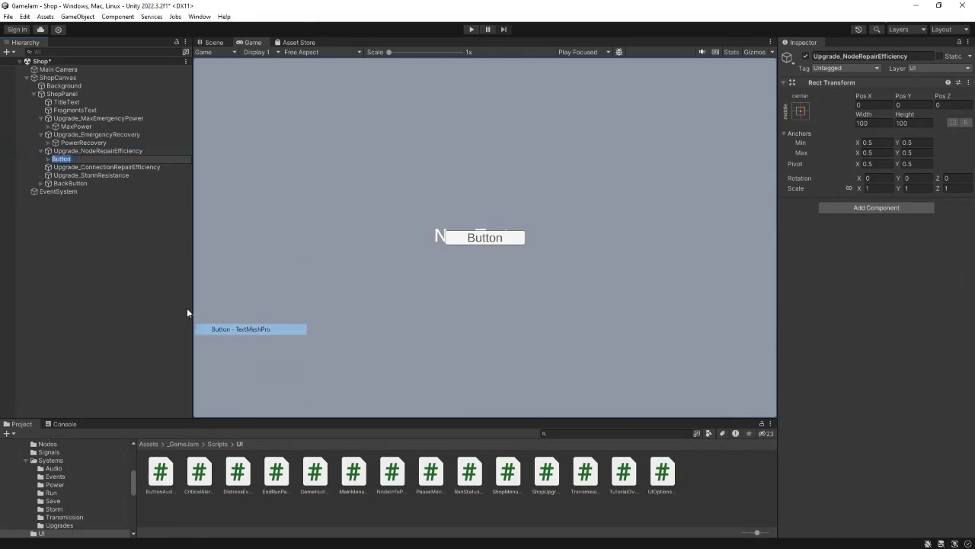
type("N")
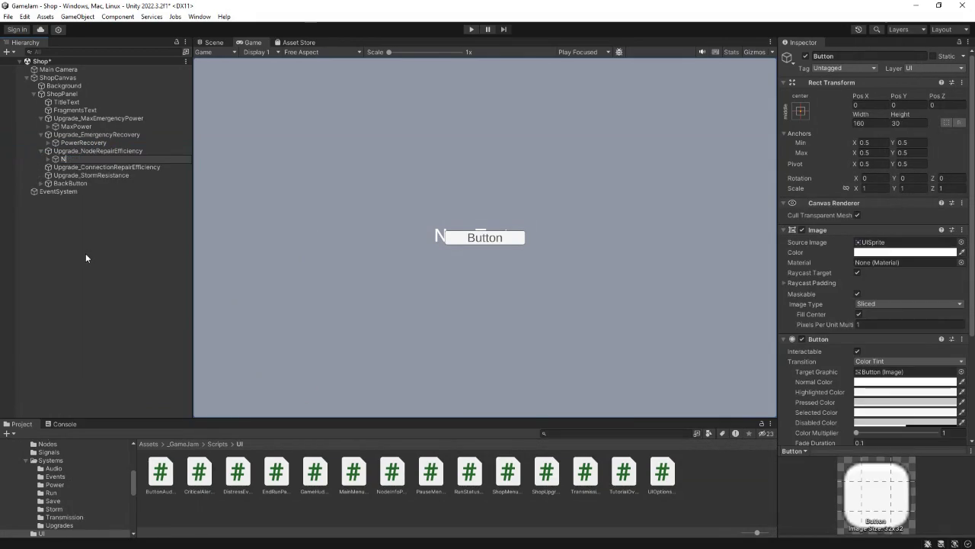
type("odeRepair")
key("Return")
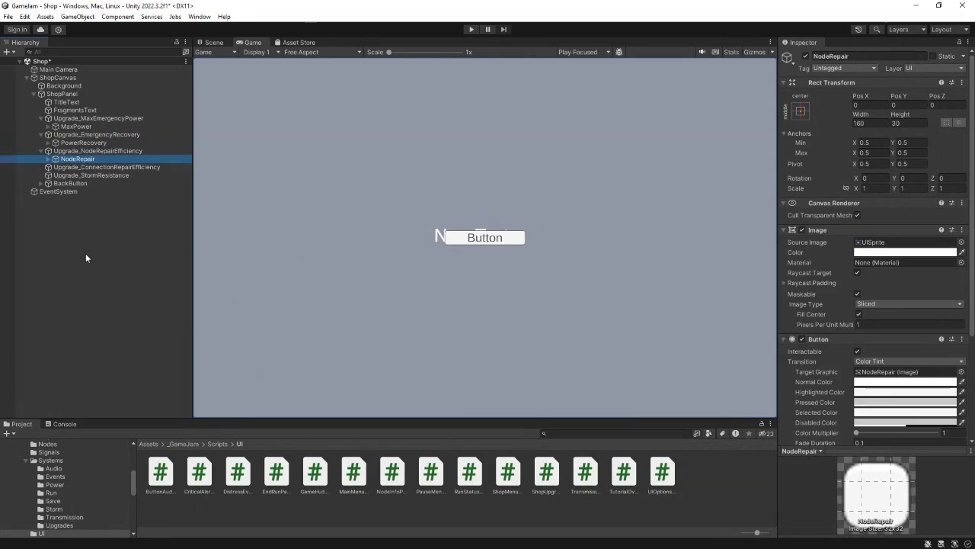
left_click(103, 166)
right_click(103, 165)
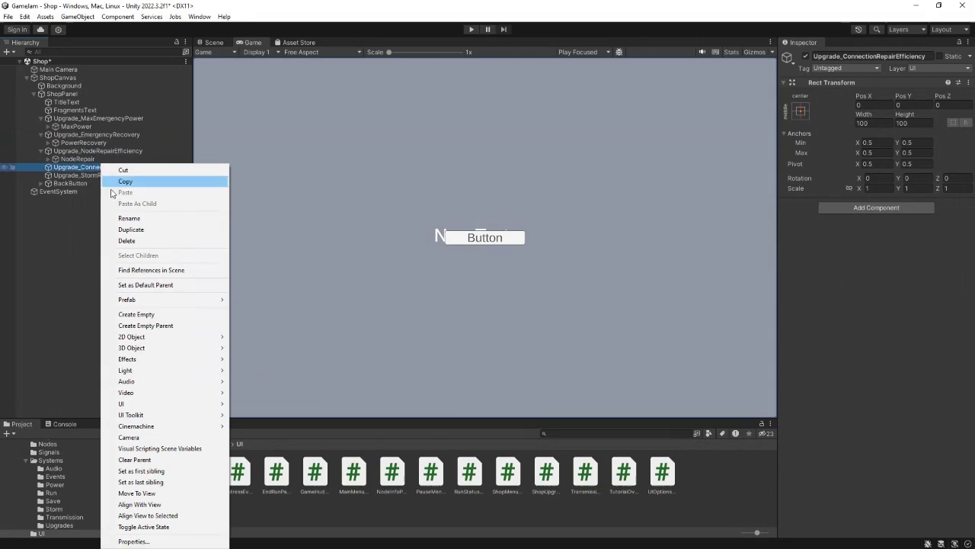
mouse_move(147, 409)
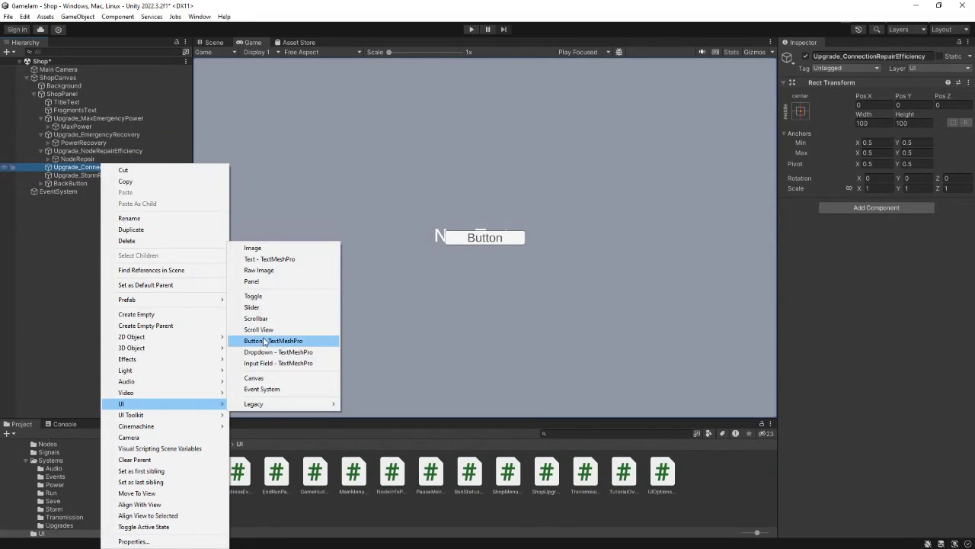
left_click(259, 344)
type("Co")
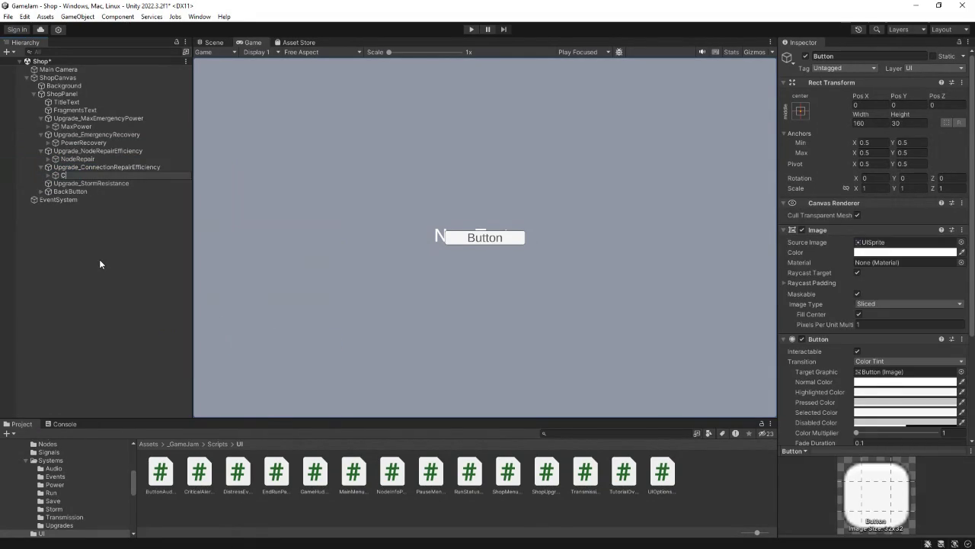
key("BackSpace")
key("BackSpace")
type("Signalrepair")
key("Return")
Step: Add a TextMeshPro button named StormStrength under Upgrade_StormResistance
left_click(117, 183)
right_click(116, 183)
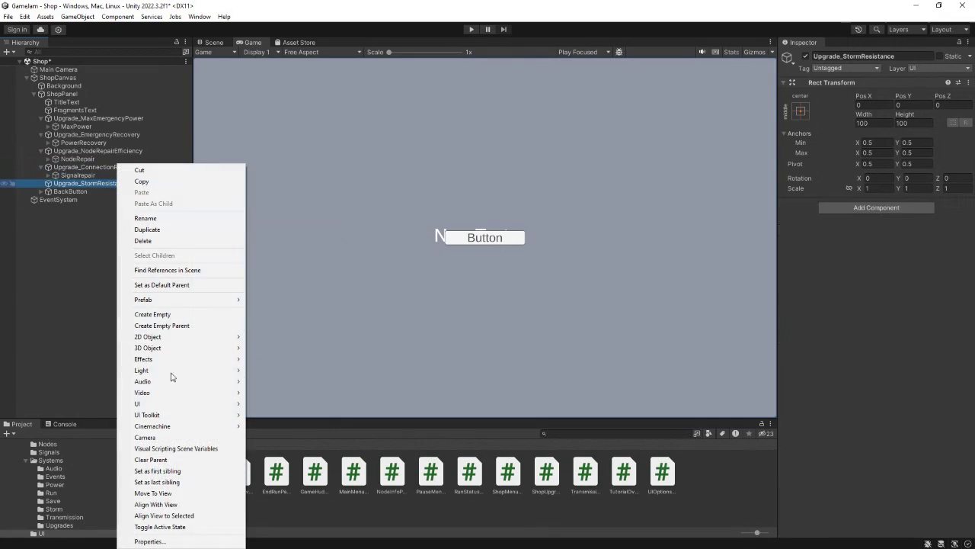
mouse_move(187, 409)
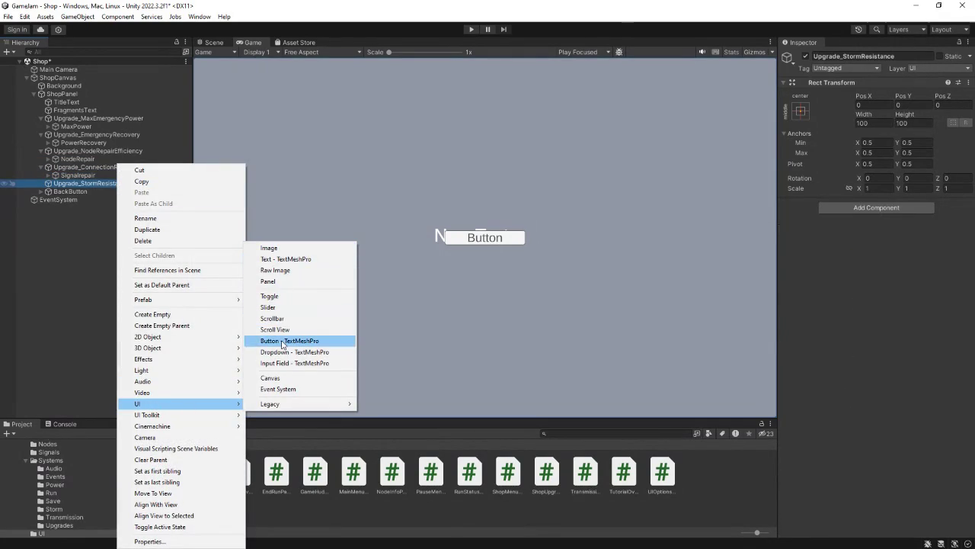
left_click(287, 342)
type("StormStree")
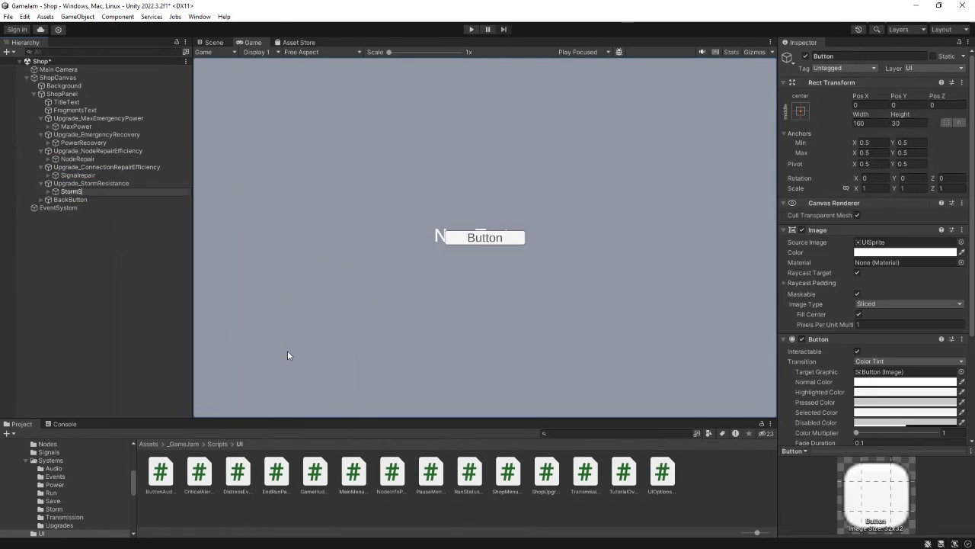
key("BackSpace")
type("ngth")
key("Return")
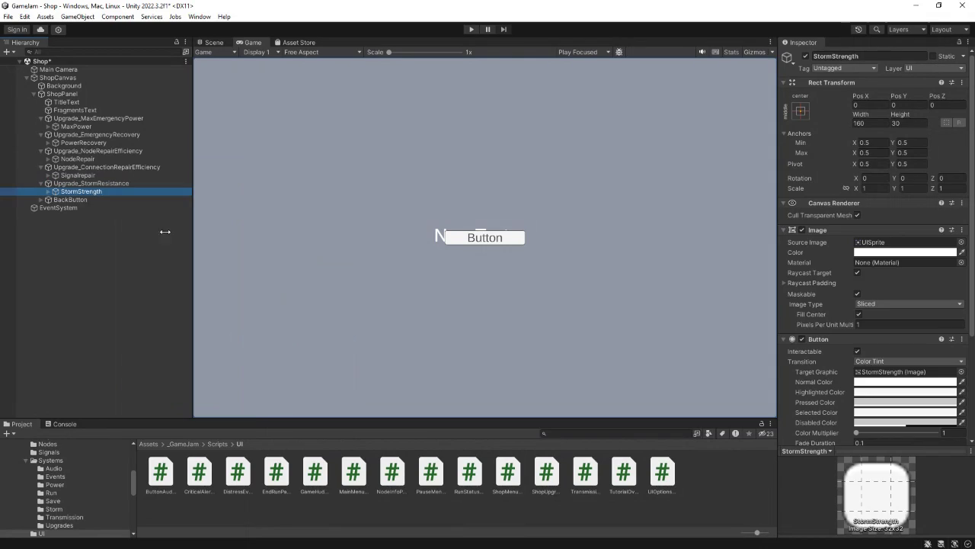
left_click(64, 93)
Step: Try assigning MaxPower to Upgrade Buttons Element 0; the object picker offers only None
left_click_drag(72, 129, 890, 408)
scroll(824, 360, "down", 3)
left_click(804, 328)
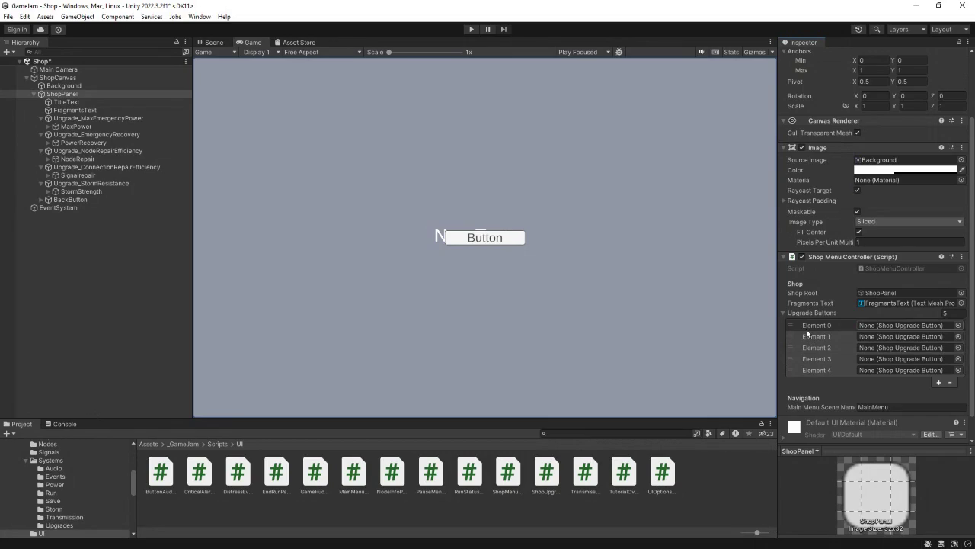
left_click(806, 334)
left_click(869, 325)
left_click(958, 325)
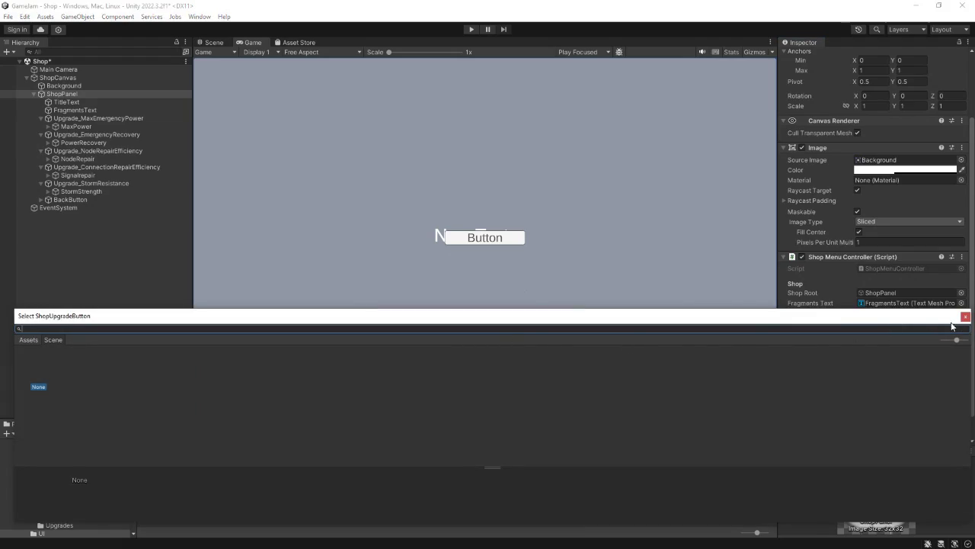
left_click(965, 315)
Step: Create a 2D Square sprite named OBJ at the scene root and try dragging it in the Hierarchy
right_click(81, 256)
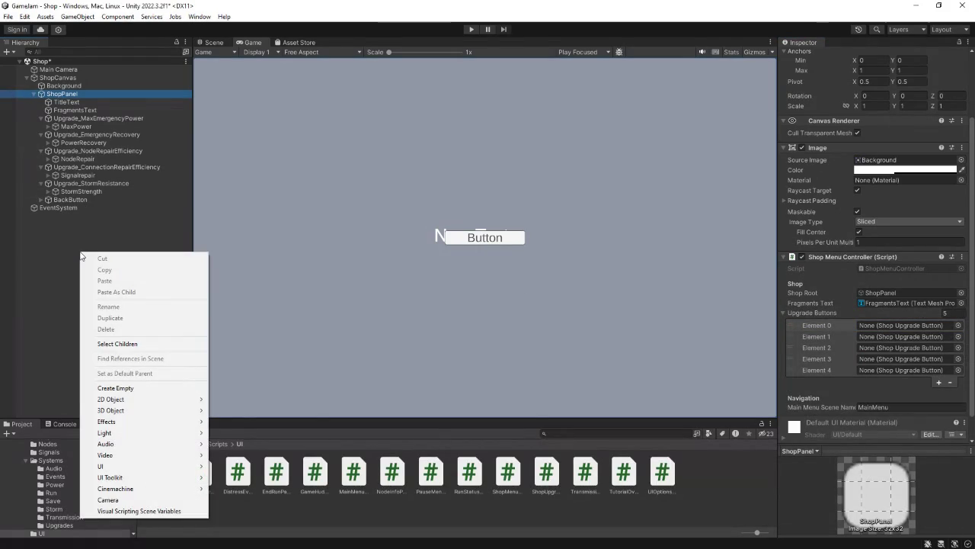
mouse_move(121, 399)
mouse_move(281, 404)
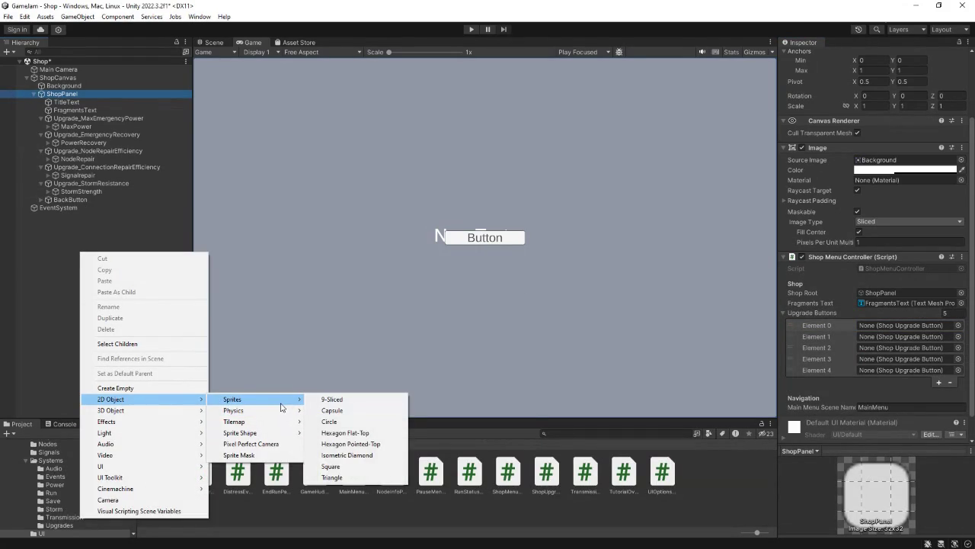
left_click(331, 466)
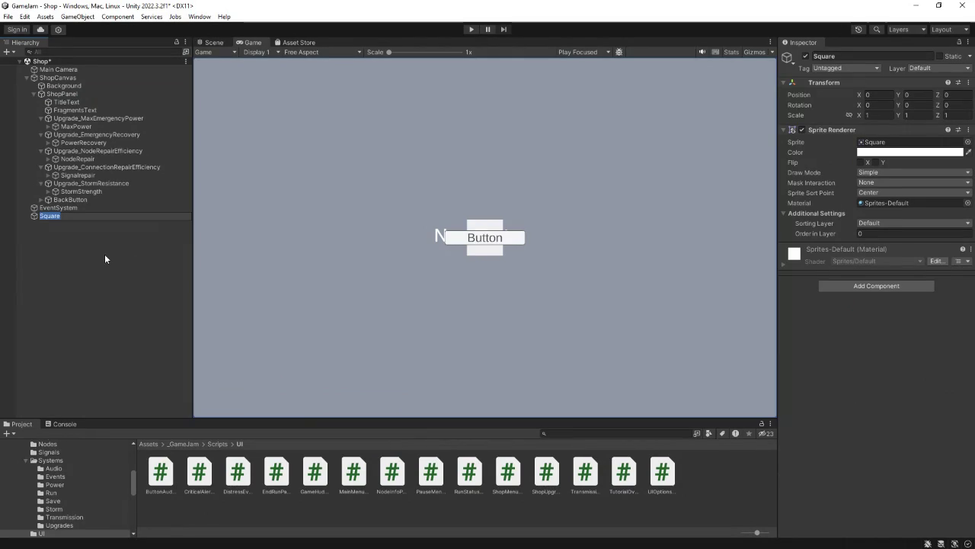
type("OBJ")
key("Return")
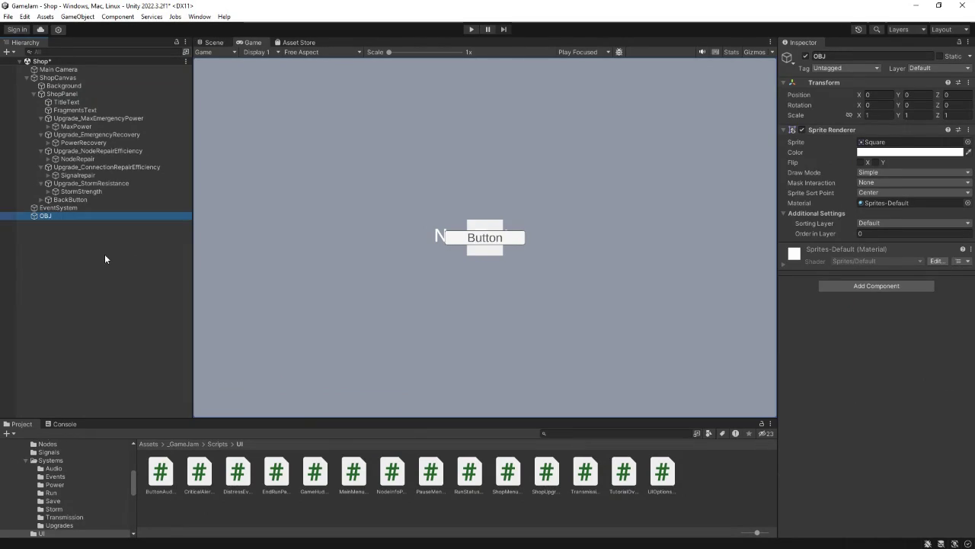
mouse_move(61, 94)
left_mouse_down()
mouse_move(55, 239)
mouse_move(44, 216)
mouse_move(711, 290)
mouse_move(876, 395)
left_mouse_up()
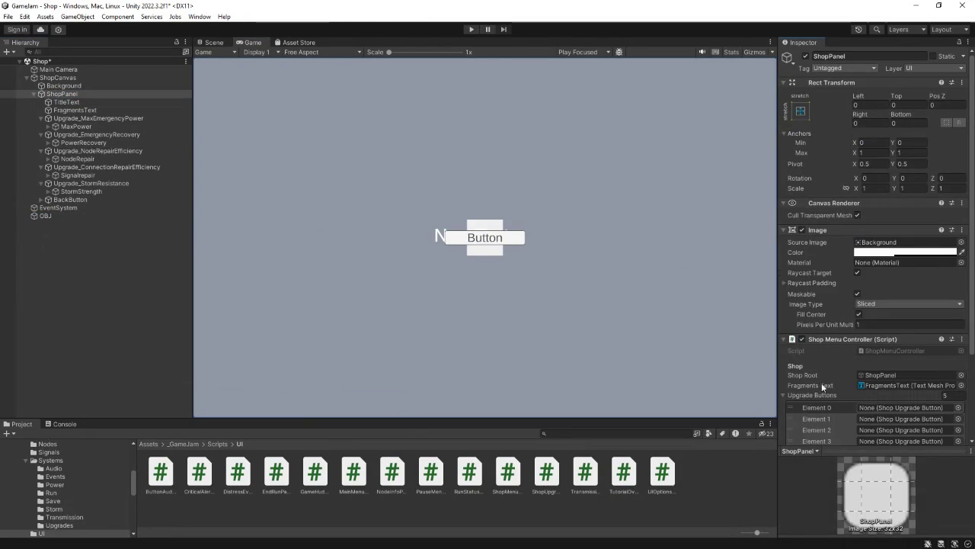
left_click(50, 214)
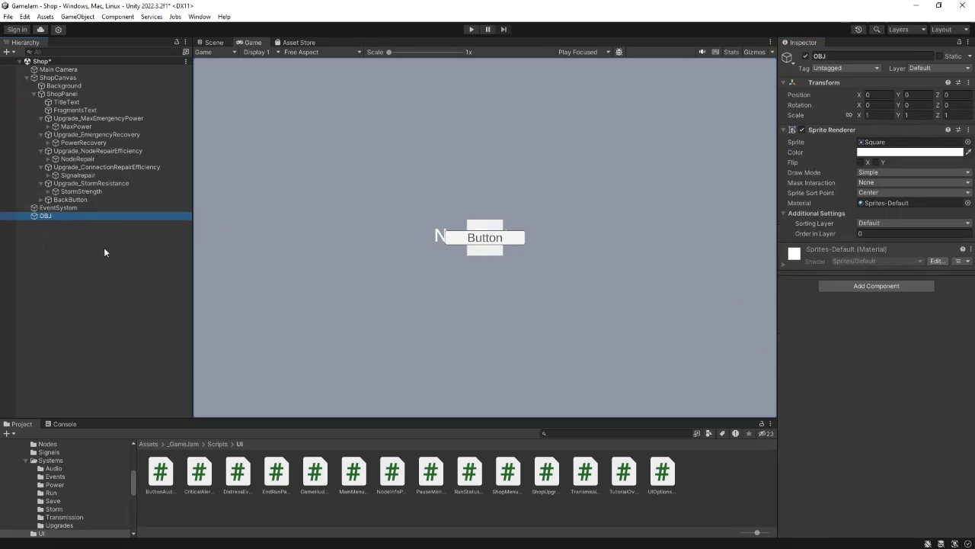
mouse_move(79, 215)
left_mouse_down()
mouse_move(64, 195)
mouse_move(67, 182)
mouse_move(79, 188)
mouse_move(81, 119)
left_mouse_up()
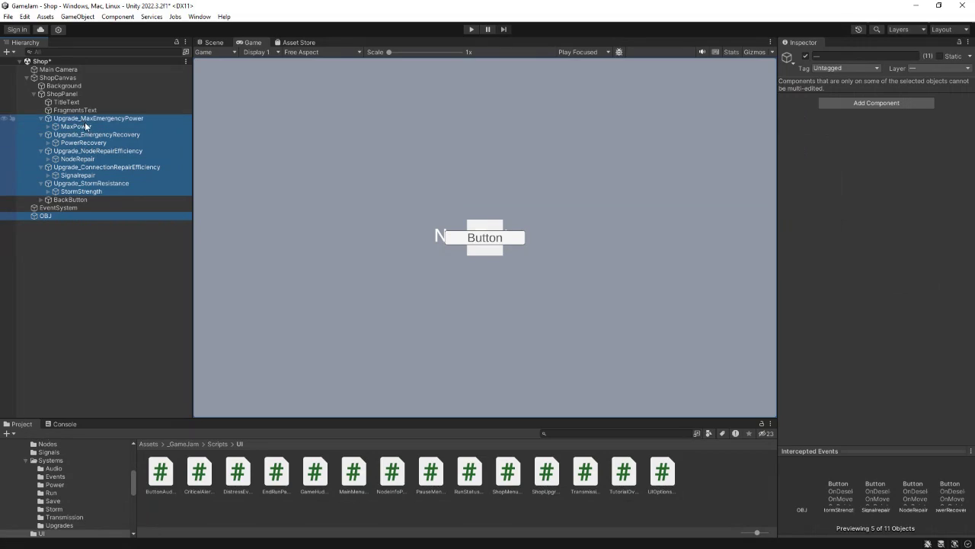
Step: Delete OBJ and the five upgrade objects, then check ShopPanel's Shop Menu Controller in the Inspector
key("Delete")
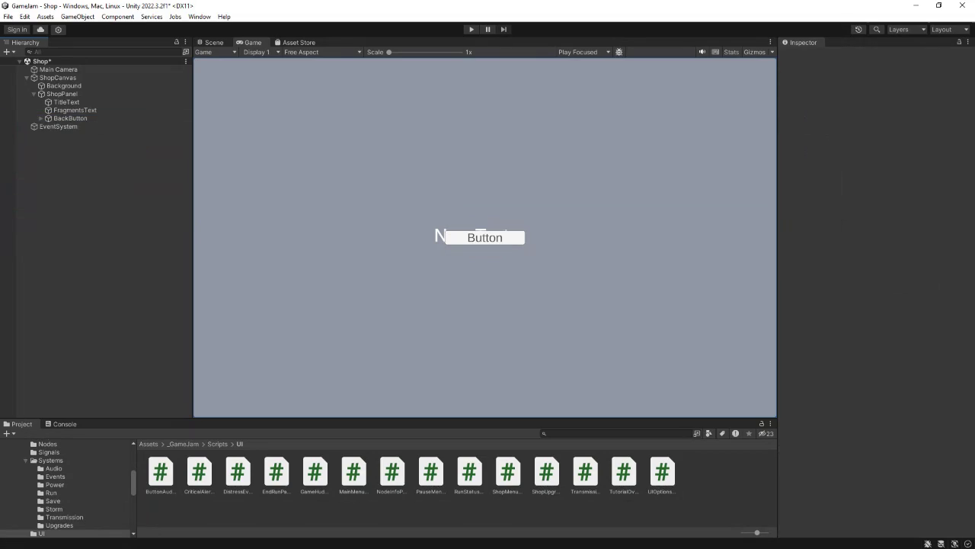
left_click(61, 94)
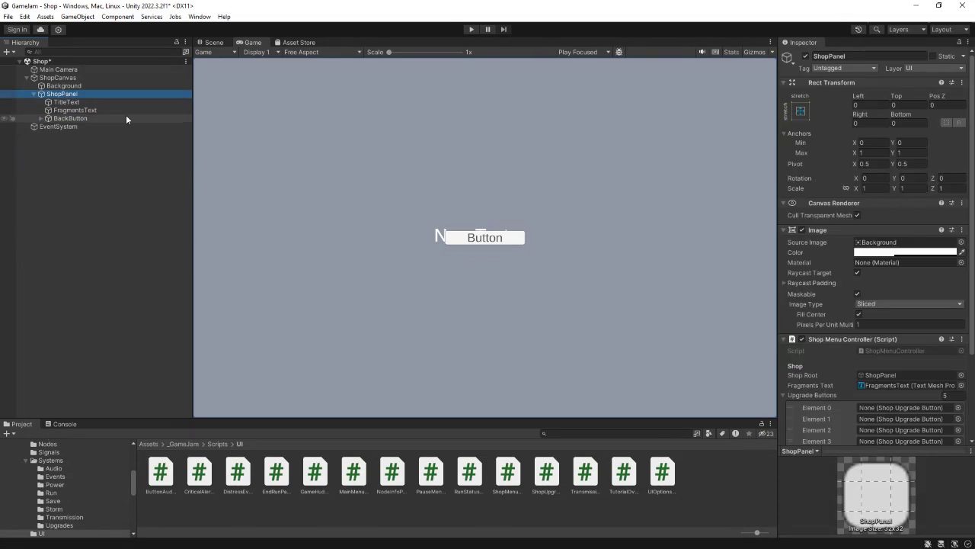
scroll(815, 299, "down", 3)
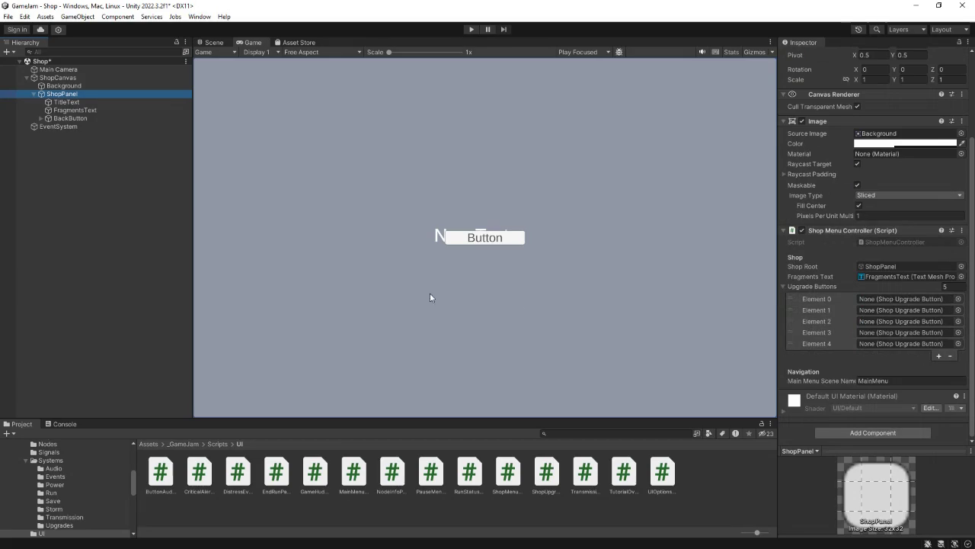
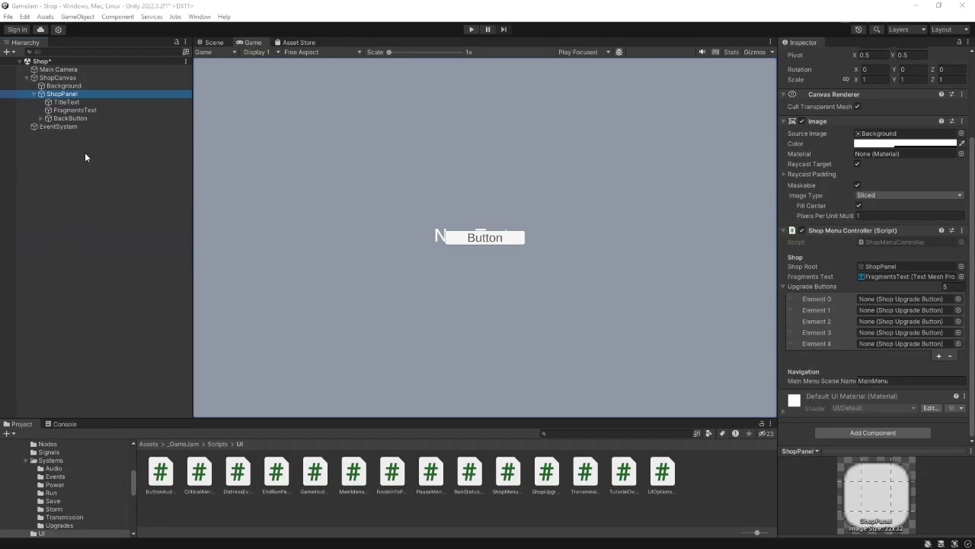
Step: Add an empty child Upgrade_MaxEmergencyPower to ShopPanel and move BackButton below it
right_click(63, 97)
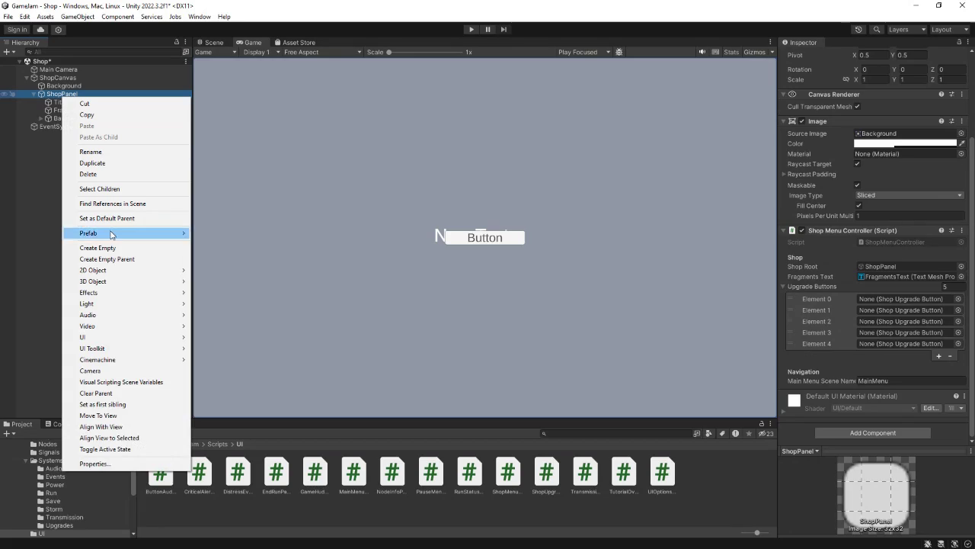
mouse_move(120, 273)
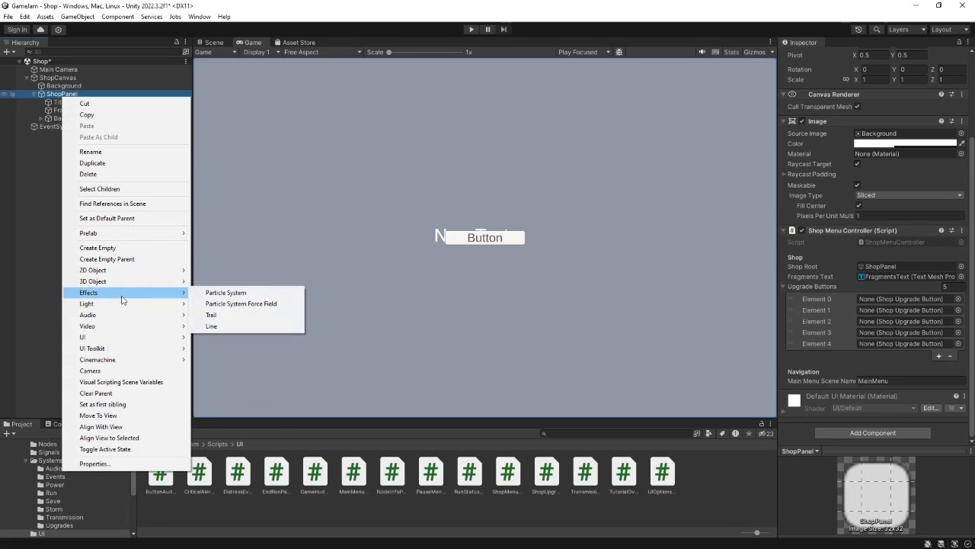
mouse_move(132, 305)
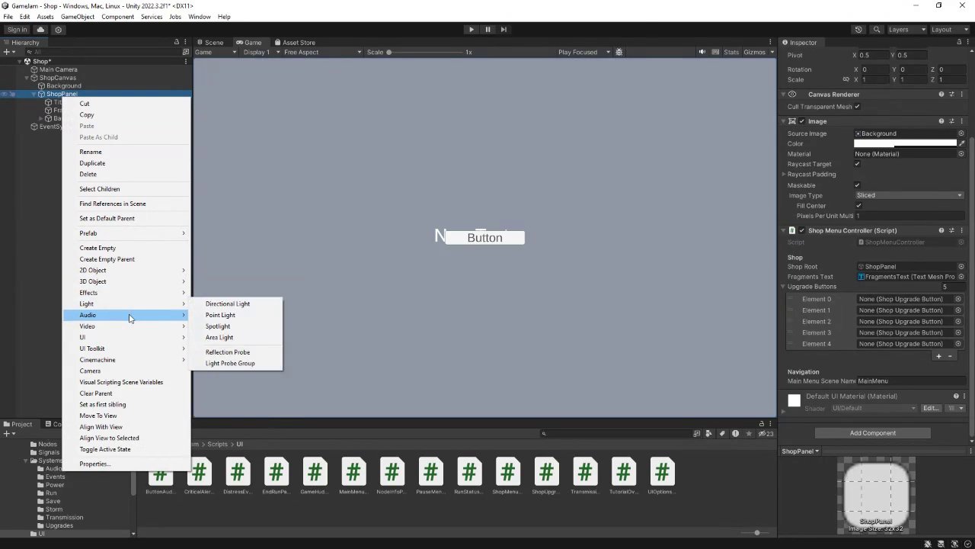
mouse_move(135, 327)
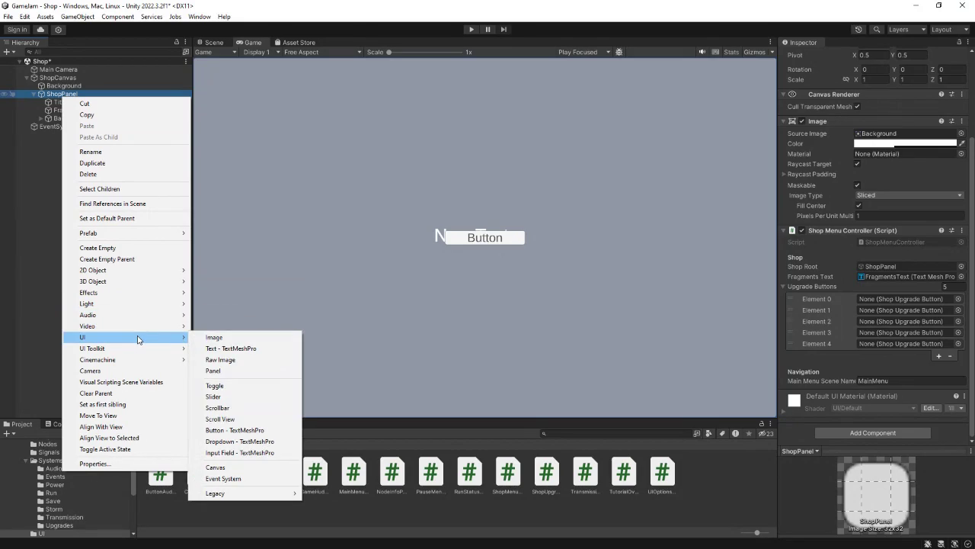
left_click(100, 248)
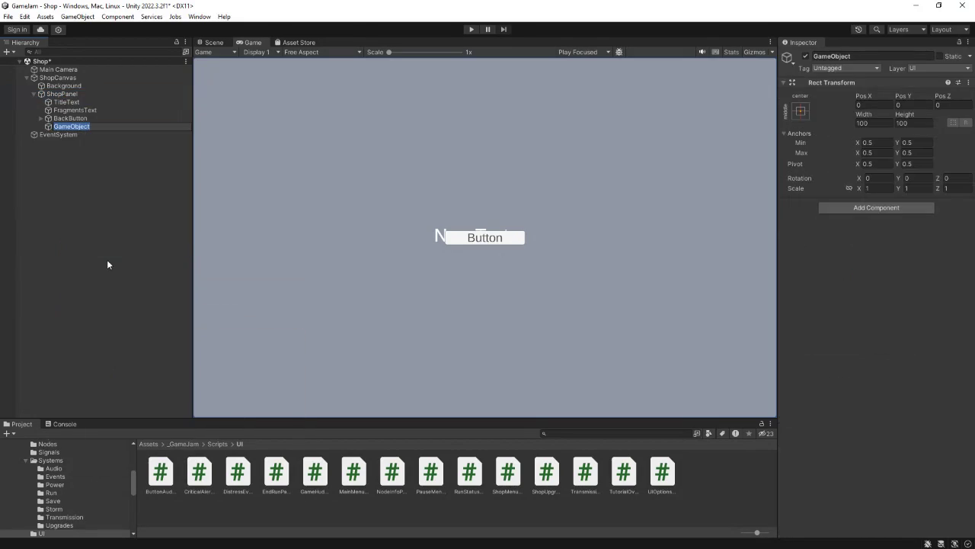
type("Upgr")
type("ade_MaxEmergencyPowe")
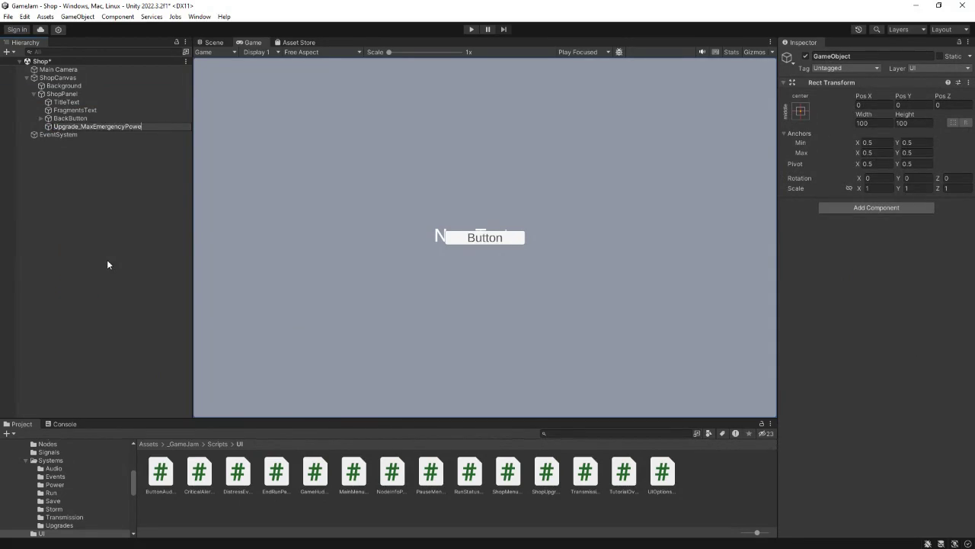
type("r")
key("Return")
mouse_move(61, 120)
left_mouse_down()
mouse_move(52, 130)
mouse_move(59, 132)
left_mouse_up()
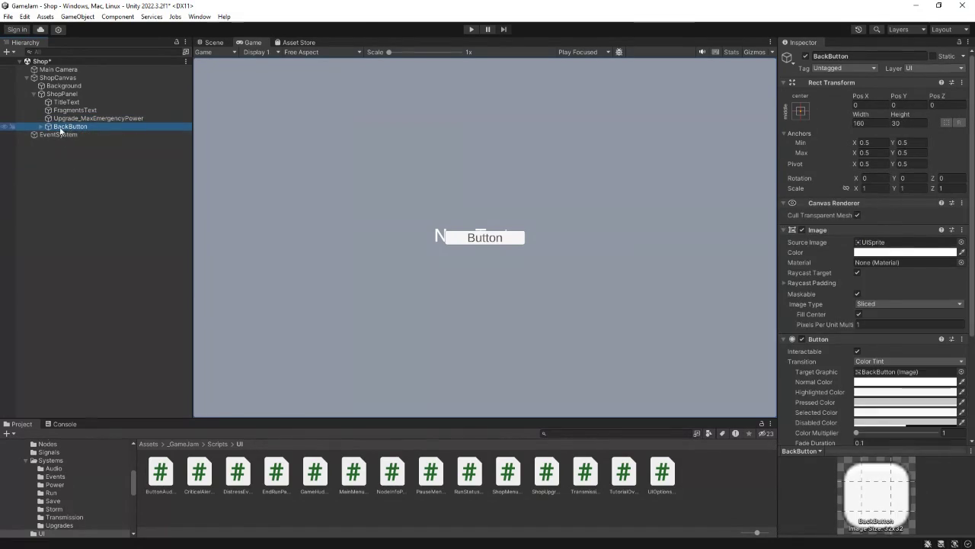
left_click(62, 118)
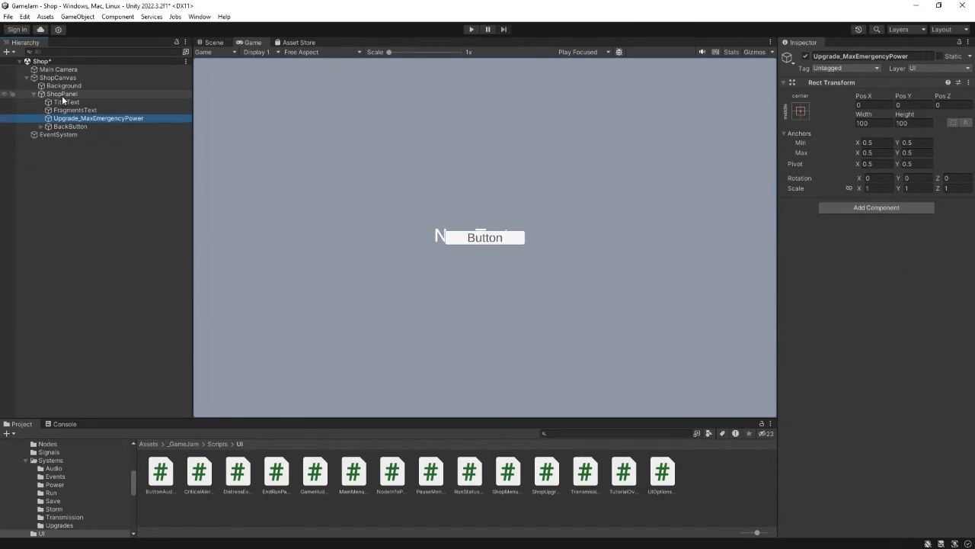
Step: Add a second empty child, Upgrade_EmergencyRecovery, to ShopPanel and place it above BackButton
left_click(62, 94)
right_click(63, 95)
left_click(107, 248)
type("U")
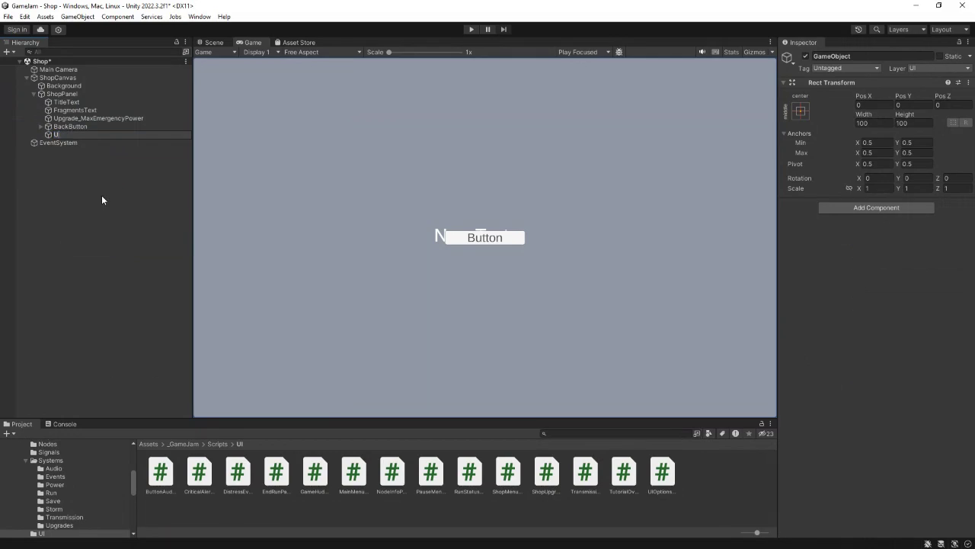
type("pgrade_Emergency")
type("Recovery")
key("Return")
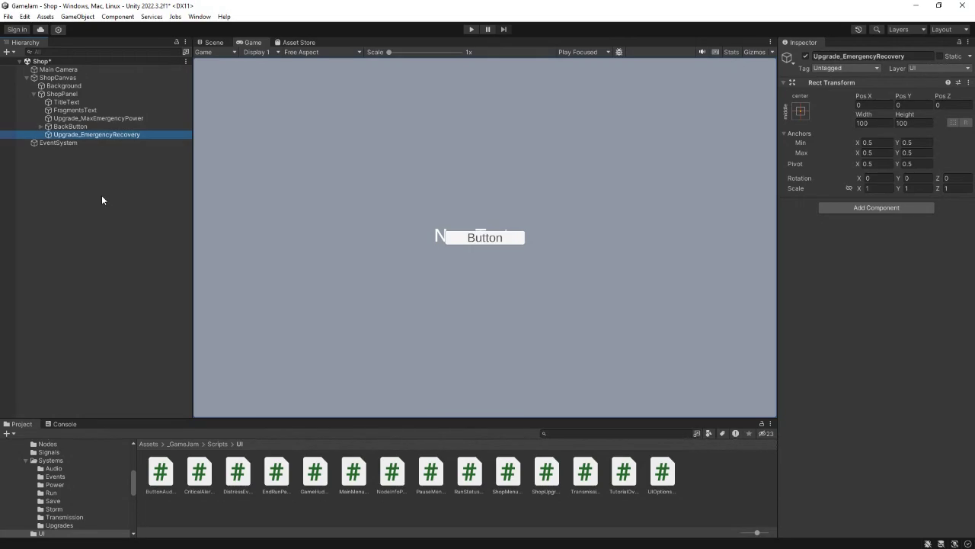
left_click_drag(74, 134, 64, 123)
right_click(64, 94)
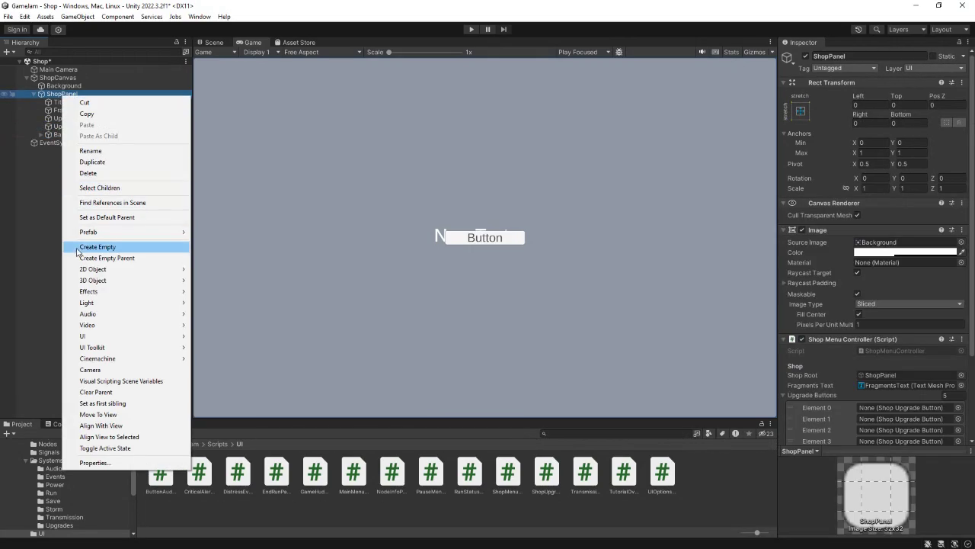
Step: Add an empty child named Upgrade_NodeRepairEffecency and move it above BackButton
left_click(85, 246)
type("Upgrade_")
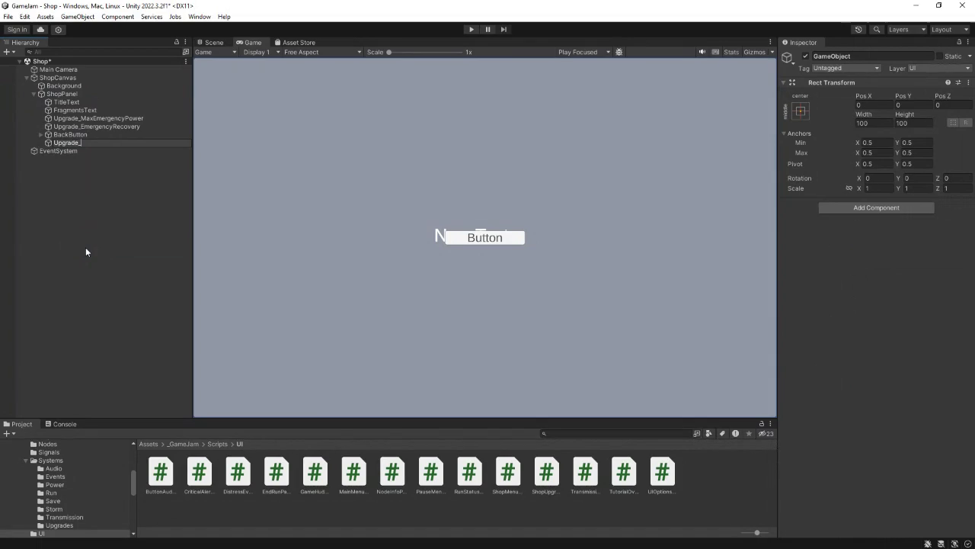
type("NodeRepa")
type("irEff")
type("ecency")
key("Return")
left_click_drag(60, 143, 55, 131)
Step: Add an empty child Upgrade_ConnectionRepairEfficiency to ShopPanel and move it above BackButton
right_click(64, 95)
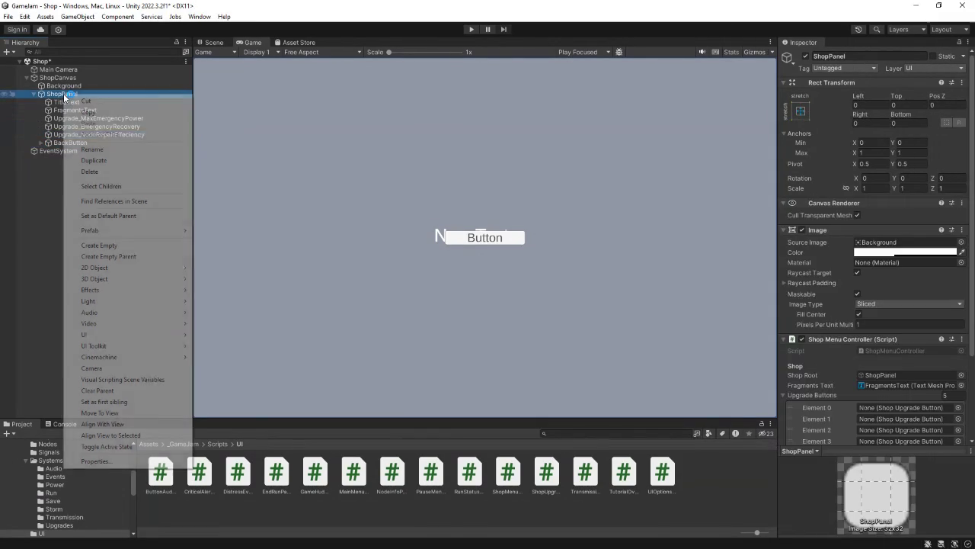
left_click(97, 245)
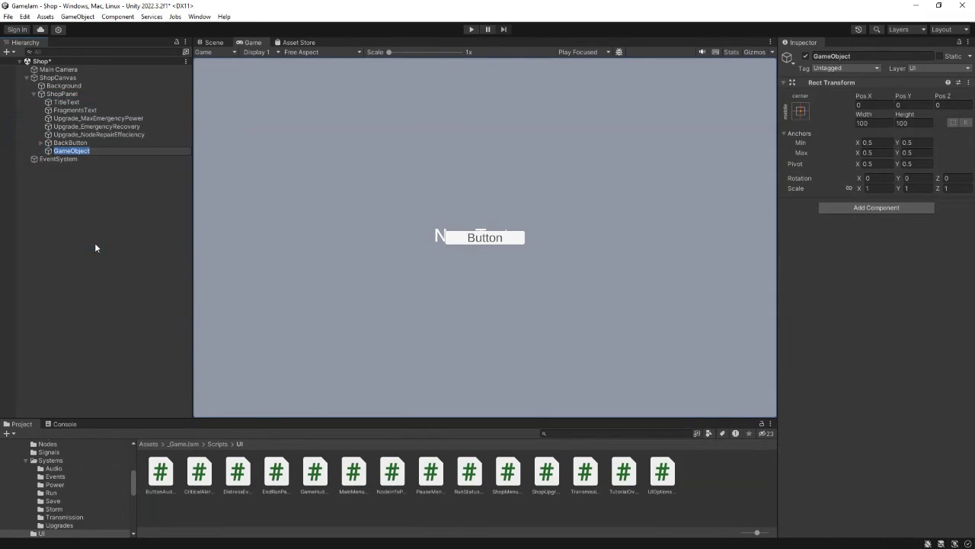
type("Upgrade")
type("_Connection")
type("Repair")
type("Effici")
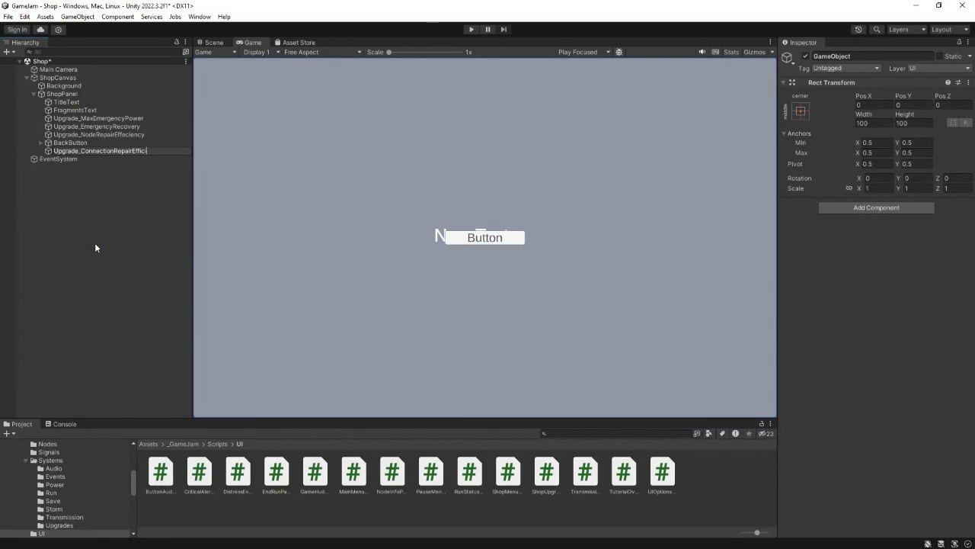
type("ency")
key("Return")
left_click_drag(94, 150, 59, 137)
Step: Add an empty child named Upgrade_StormResistance, fixing its capital R, and move it above BackButton
right_click(61, 94)
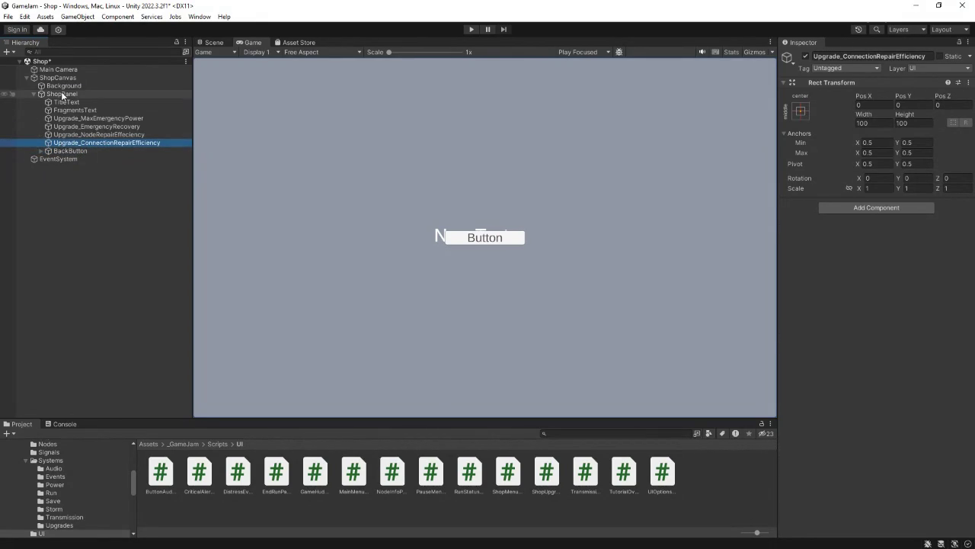
left_click(95, 244)
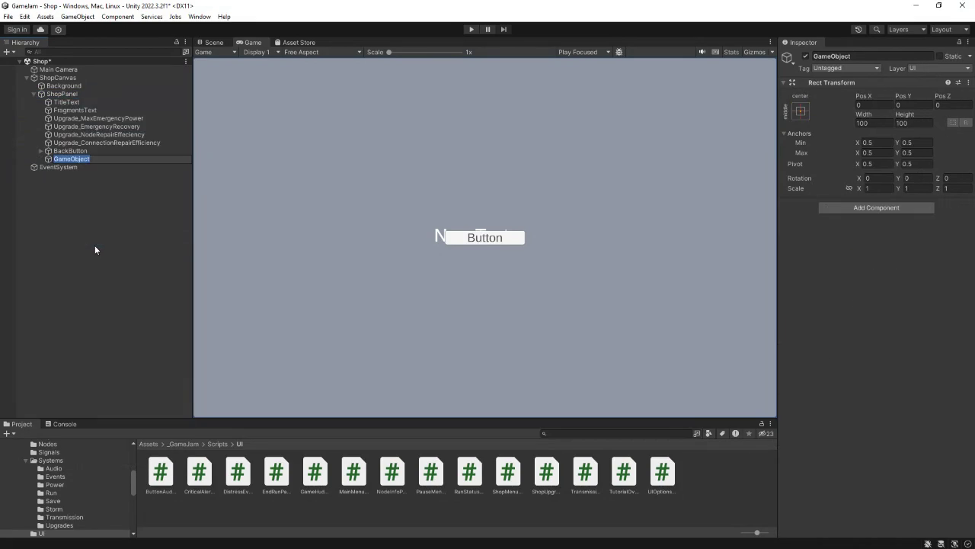
type("Upgrade")
type("_Stormr")
type("esistance")
key("Return")
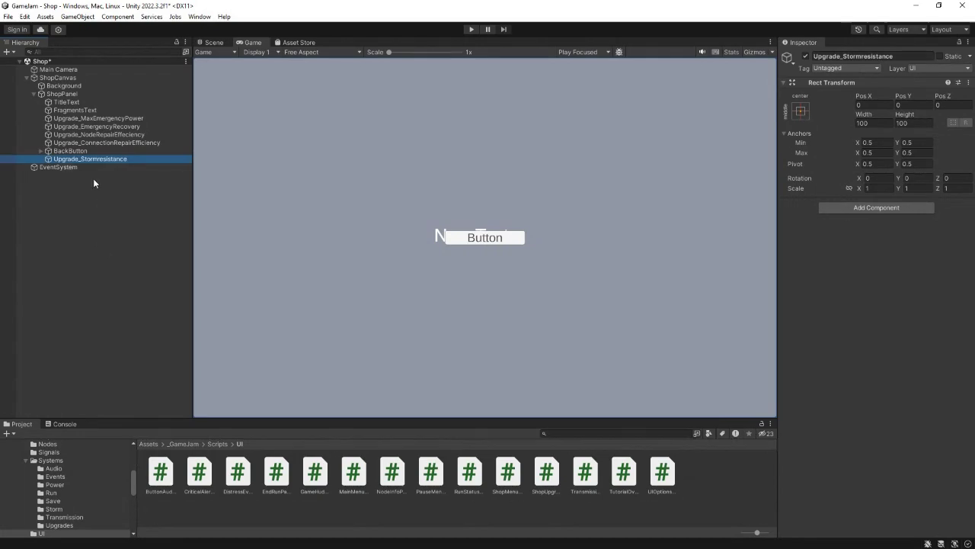
left_click(100, 159)
key("BackSpace")
type("R")
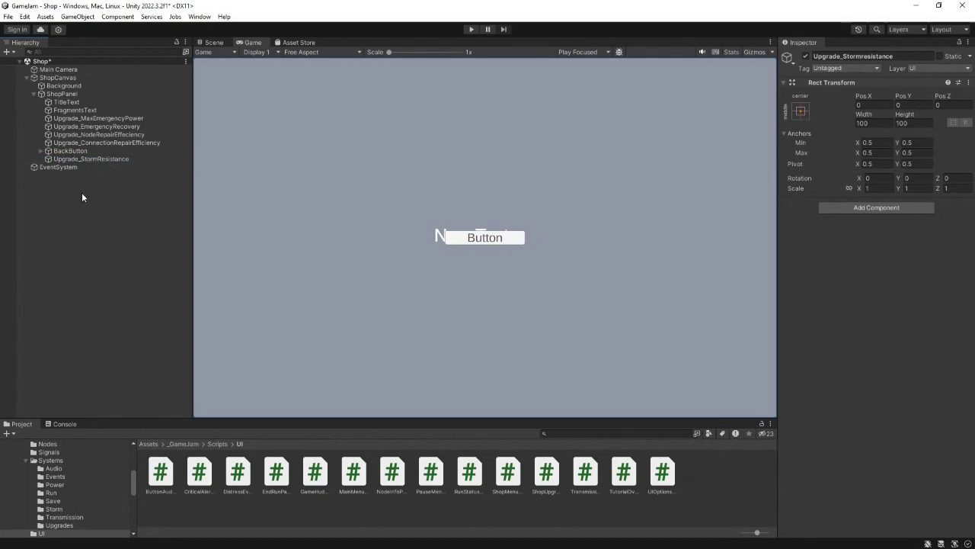
left_click(81, 192)
left_click_drag(71, 159, 63, 150)
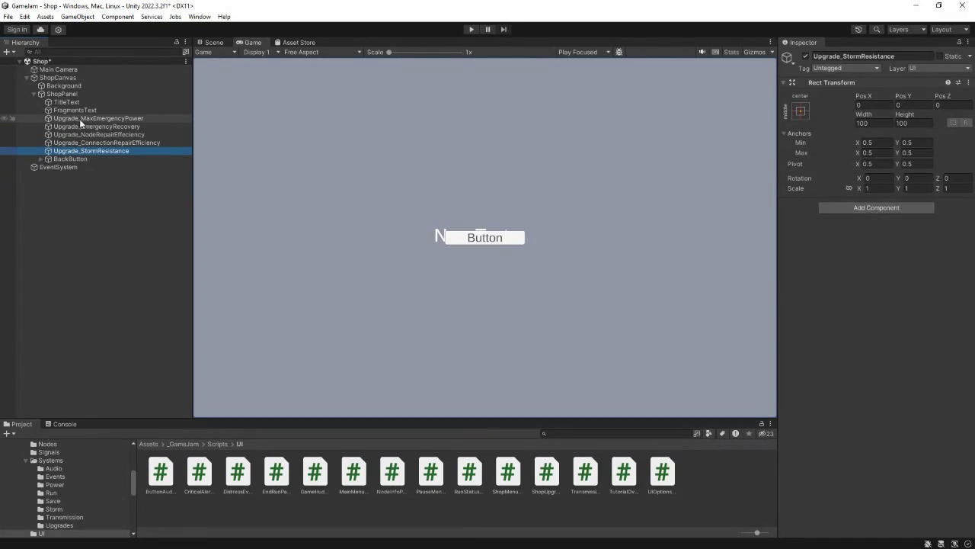
Step: Attach the Shop Upgrade Button script to all five Upgrade_ objects at once
left_click(79, 119)
left_click(82, 128, "ctrl")
left_click(86, 134, "ctrl")
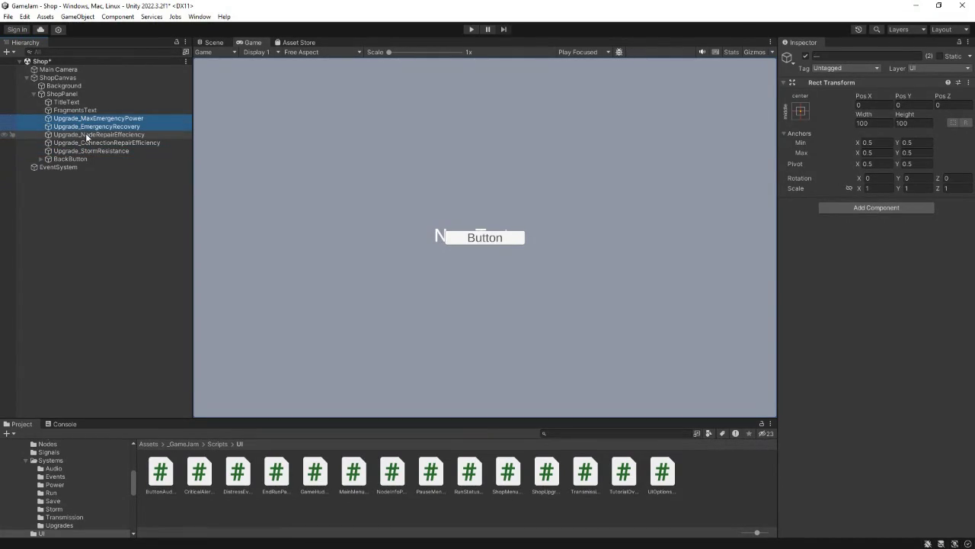
left_click(88, 141, "ctrl")
left_click(87, 151, "ctrl")
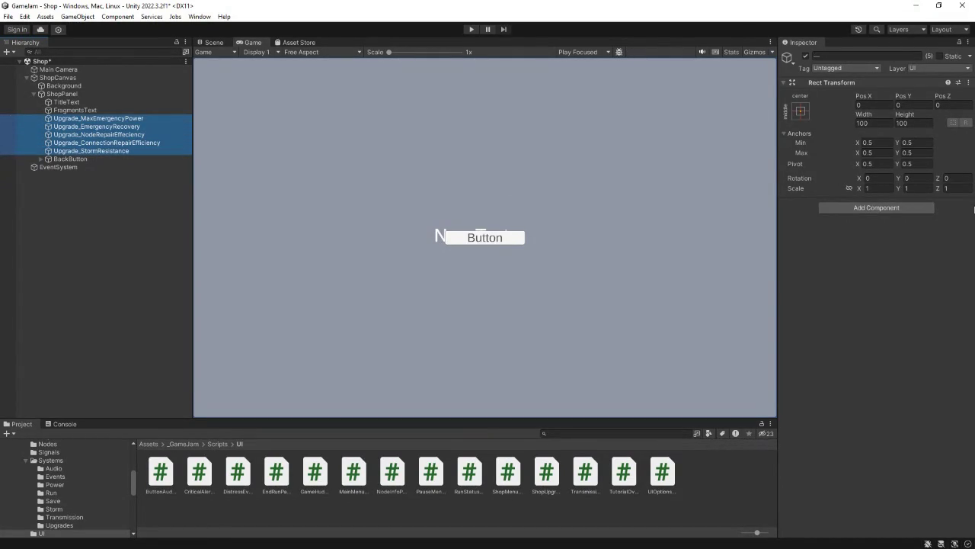
left_click(889, 209)
left_click(876, 253)
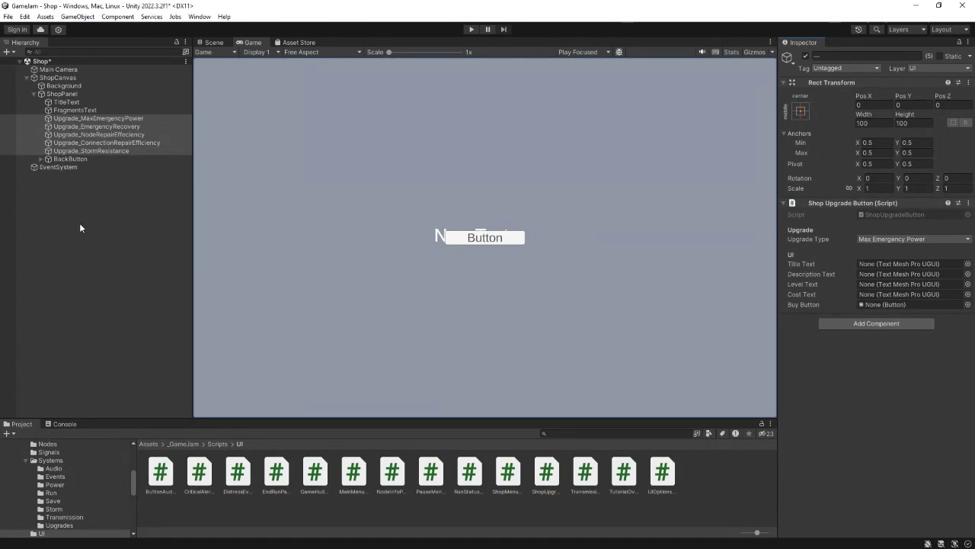
left_click(71, 119)
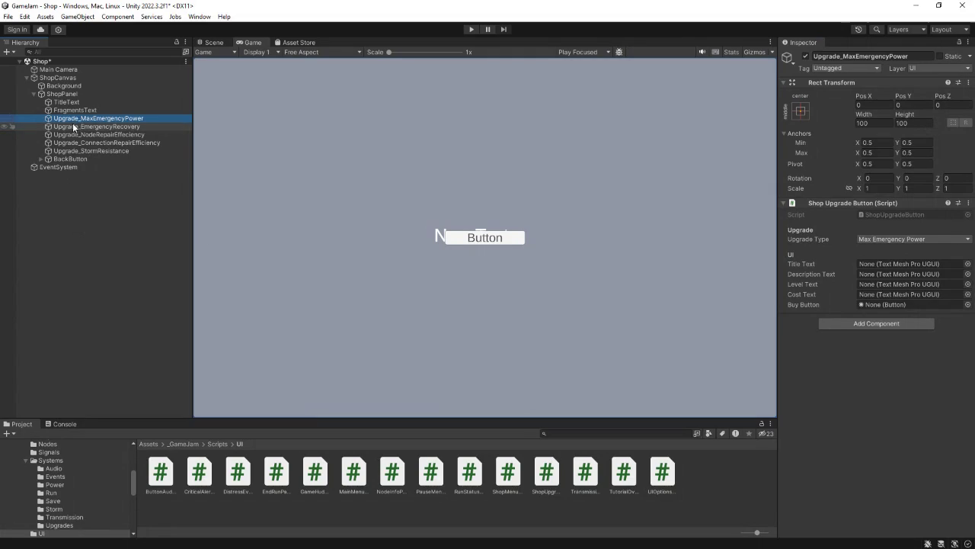
Step: Add TextMeshPro text children TitleText, DescriptionText and LevelText under Upgrade_MaxEmergencyPower
right_click(76, 118)
mouse_move(128, 357)
left_click(254, 368)
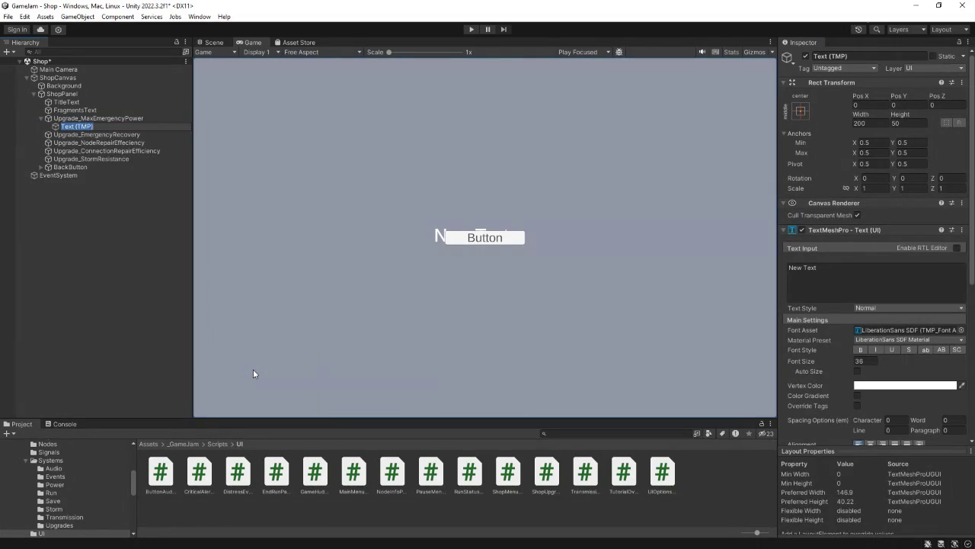
type("TitleTex")
type("t")
key("Return")
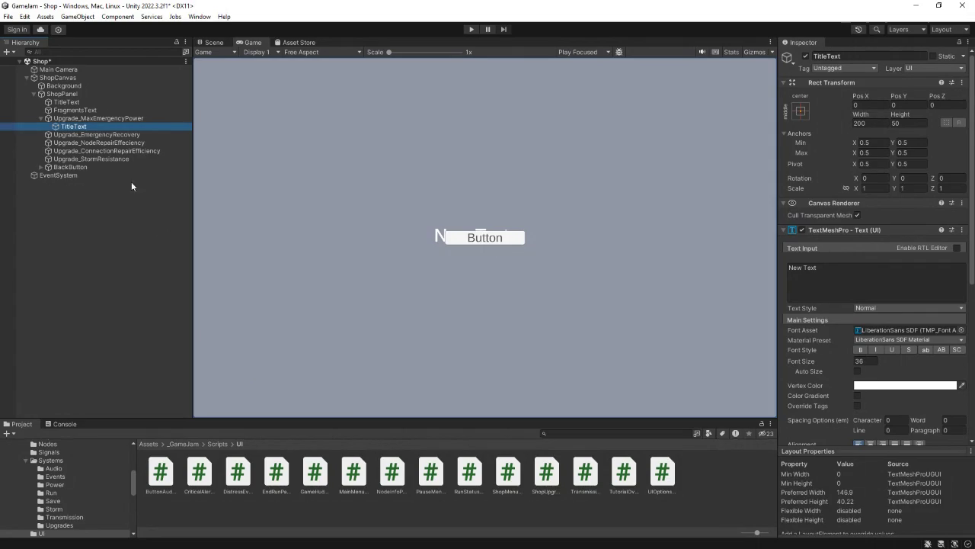
right_click(98, 119)
mouse_move(203, 365)
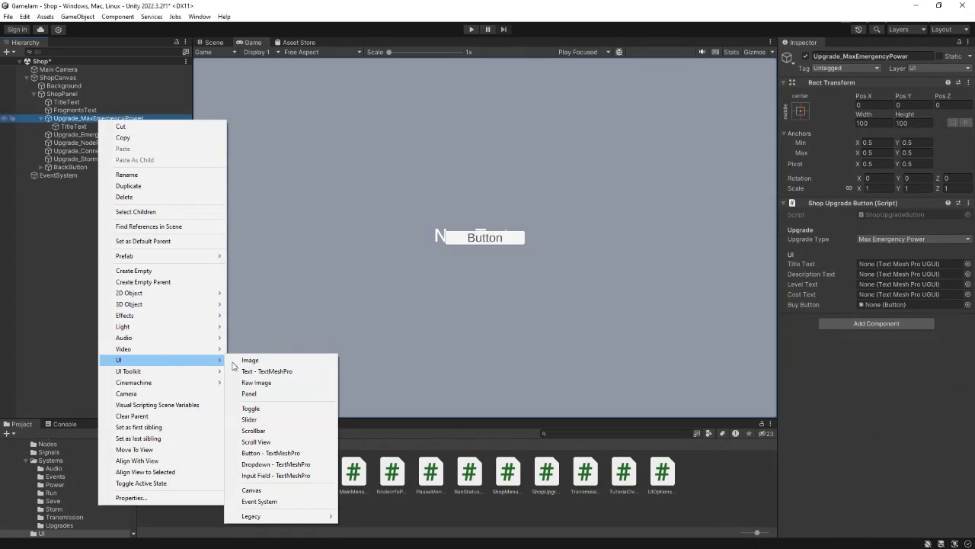
left_click(262, 371)
type("DescriptionText")
key("Return")
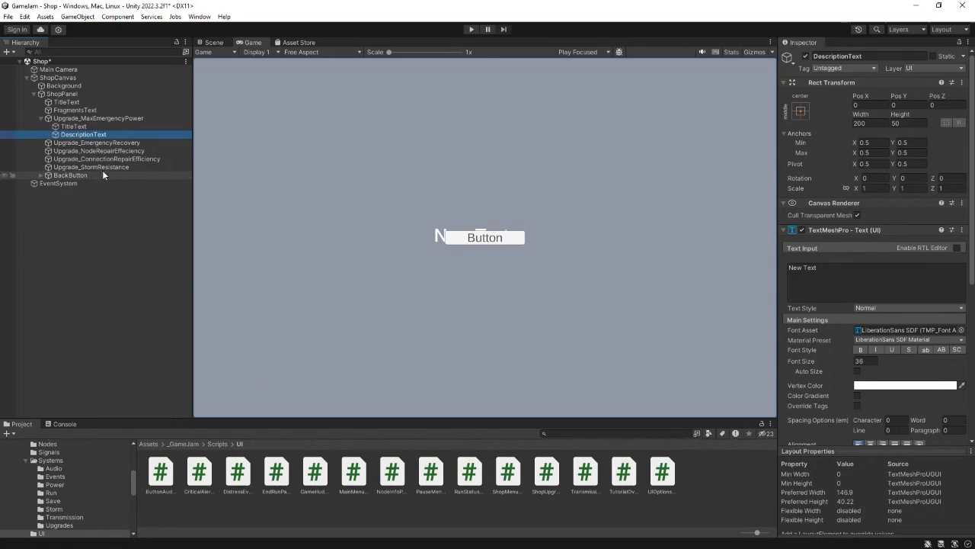
right_click(70, 121)
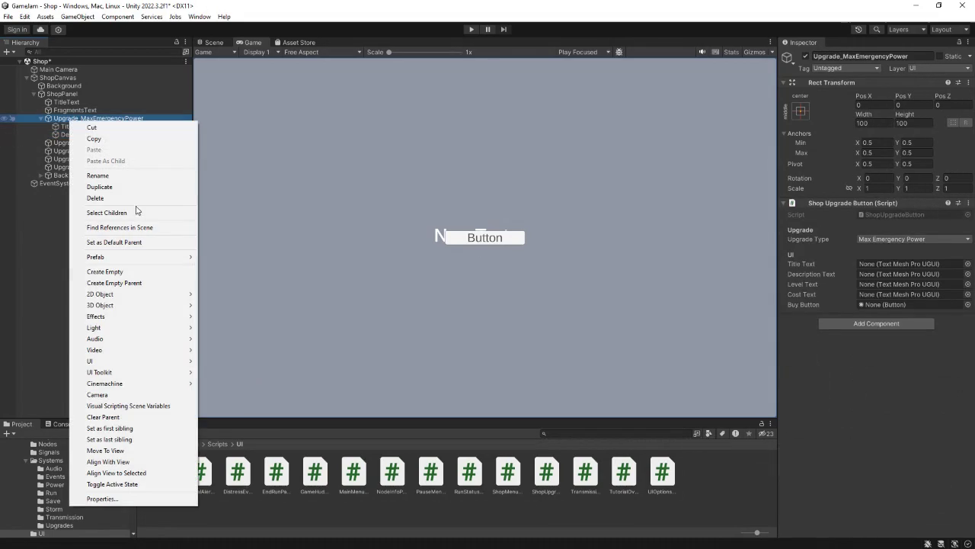
mouse_move(176, 361)
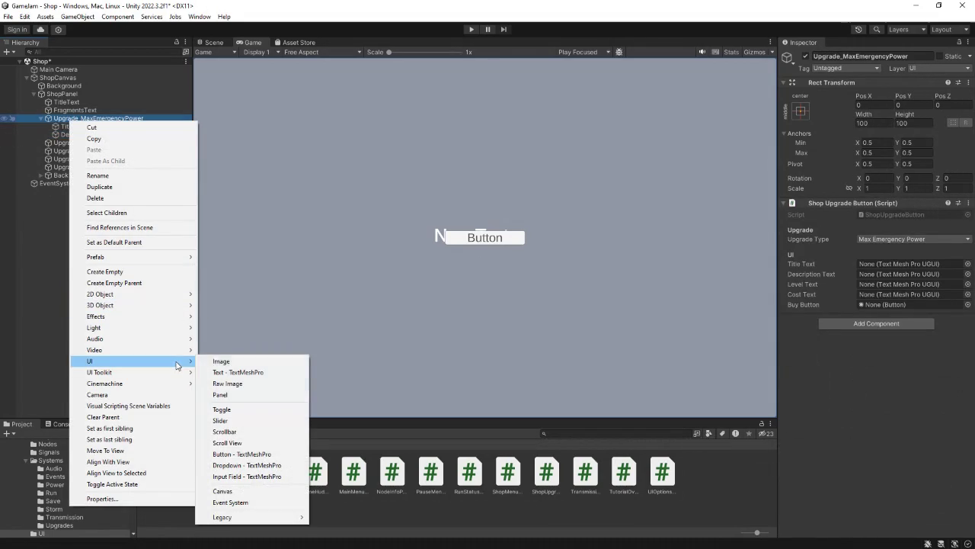
left_click(230, 372)
type("LevelText")
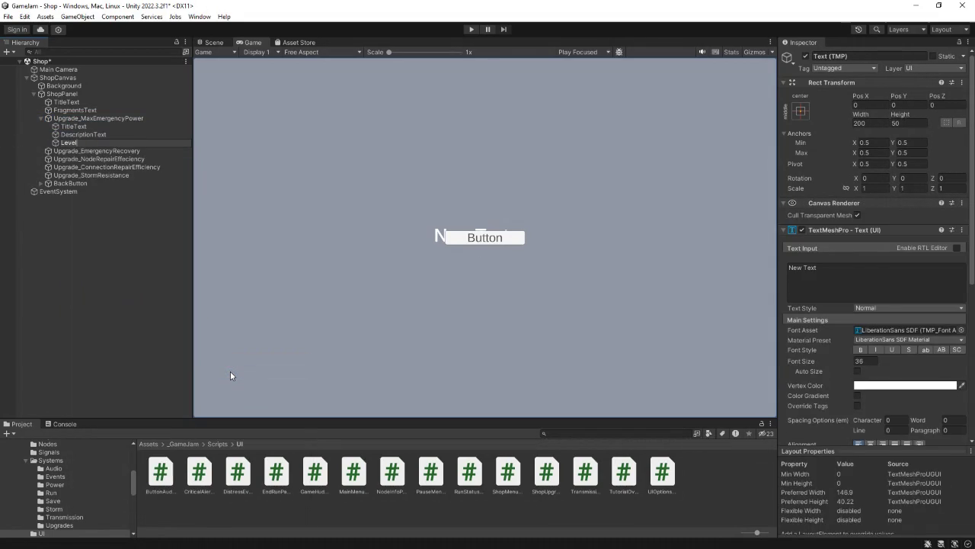
key("Return")
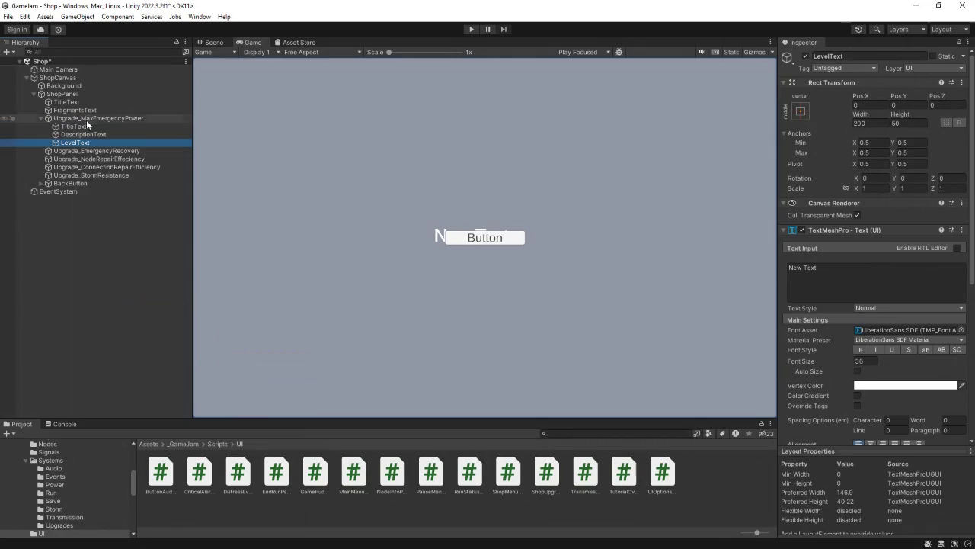
Step: Add a CostText TextMeshPro text and a BuyButton TextMeshPro button under Upgrade_MaxEmergencyPower
right_click(87, 120)
mouse_move(195, 366)
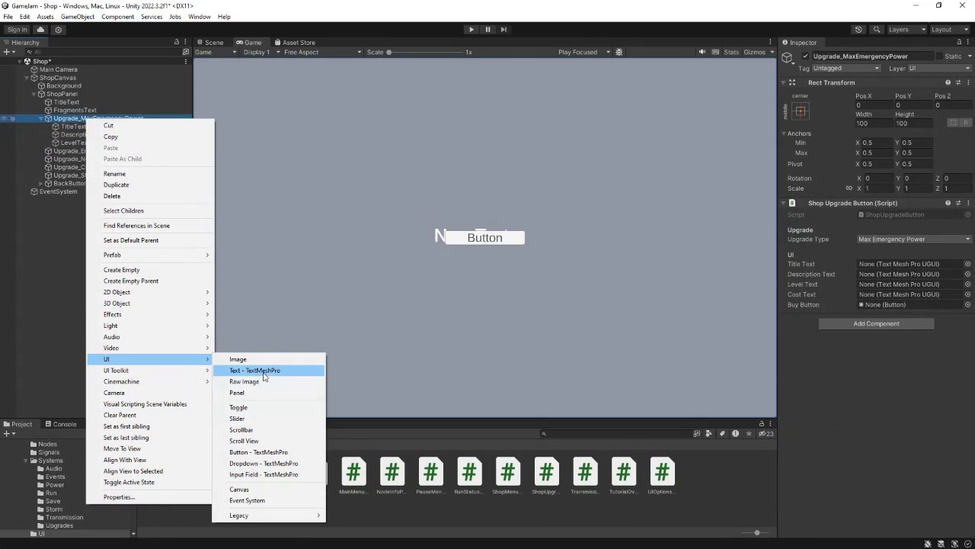
left_click(261, 370)
type("CostText")
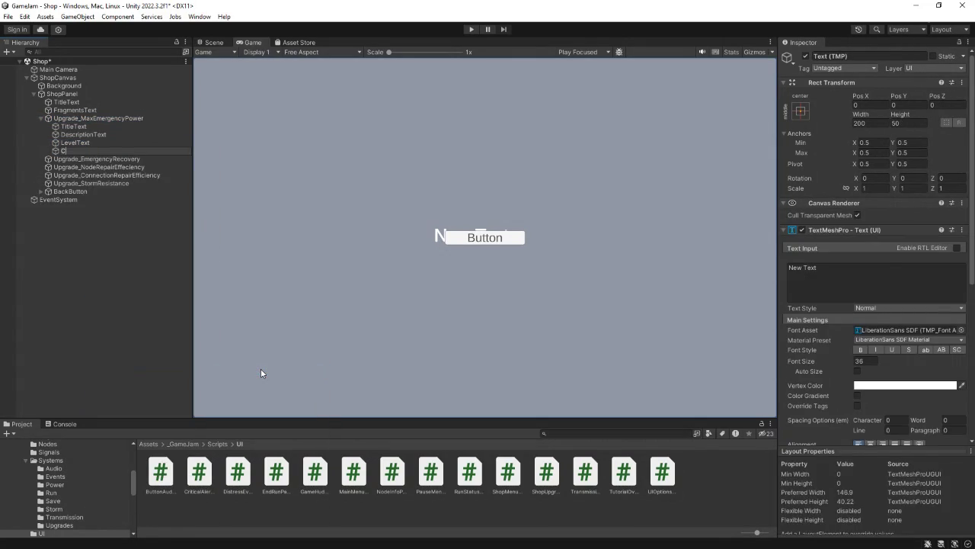
key("Return")
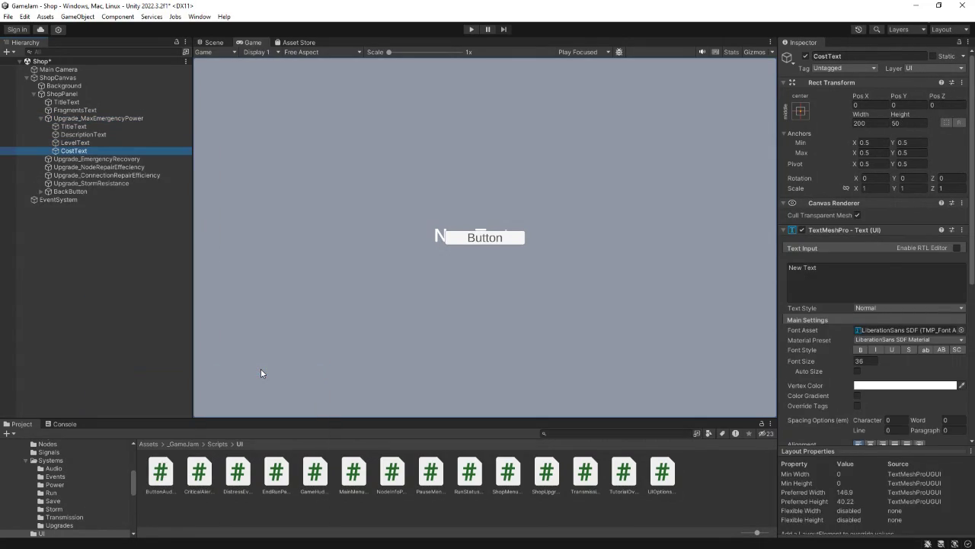
right_click(84, 118)
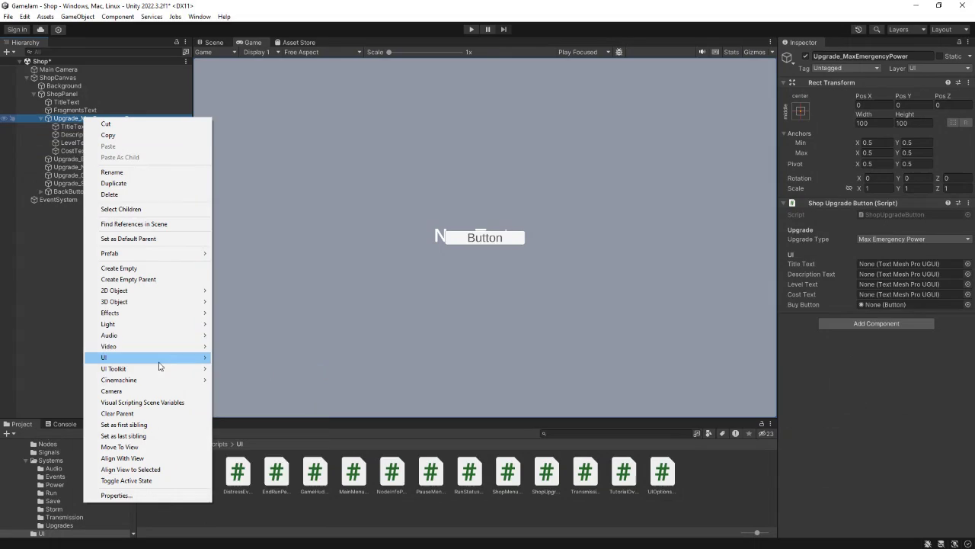
mouse_move(160, 361)
left_click(247, 450)
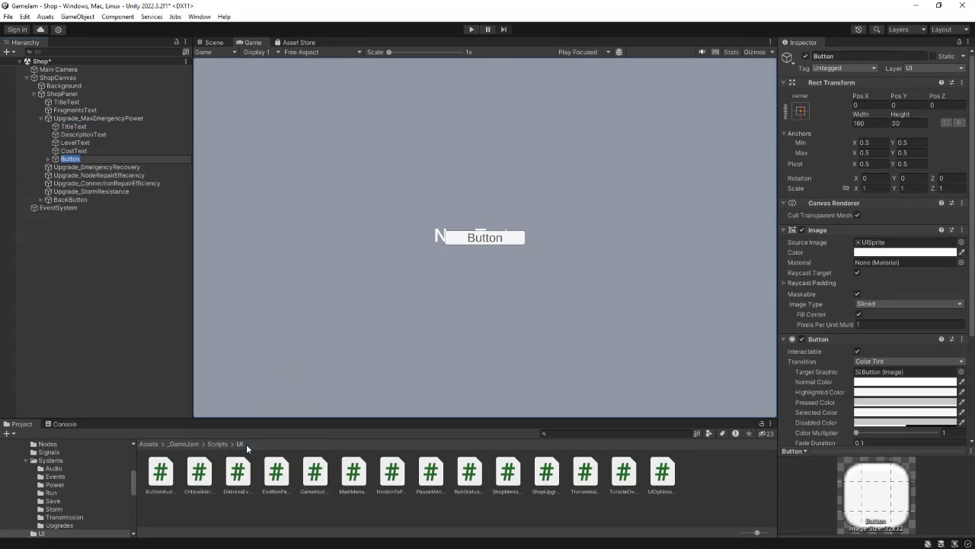
type("BuyButton")
key("Return")
left_click(69, 127)
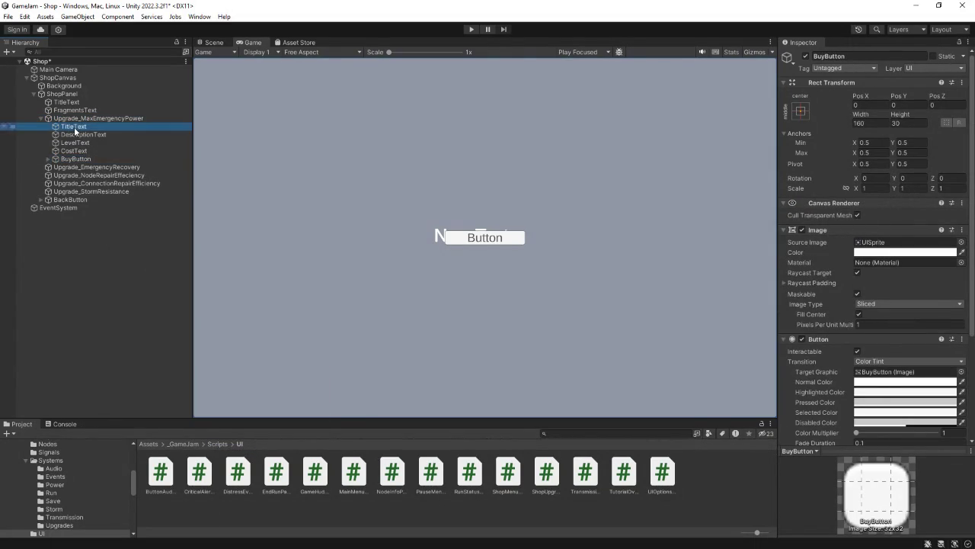
Step: Copy the five Max Emergency Power children and paste them into Upgrade_EmergencyRecovery
left_click(75, 158, "shift")
right_click(73, 148)
left_click(87, 163)
right_click(70, 168)
left_click(105, 204)
Step: Paste the five children into the Node Repair, Connection Repair and Storm Resistance upgrades
right_click(80, 216)
left_click(61, 232)
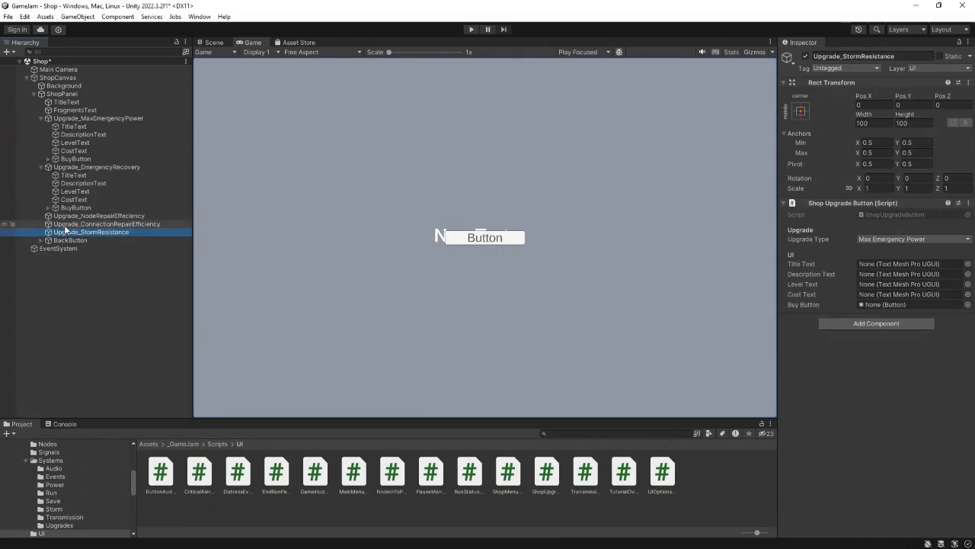
left_click(68, 215, "shift")
right_click(67, 223)
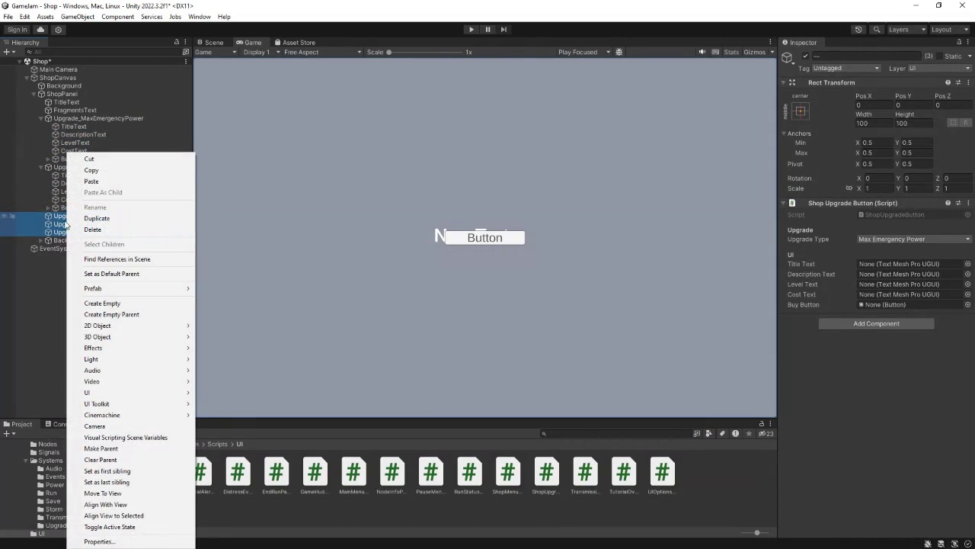
left_click(68, 217)
right_click(68, 217)
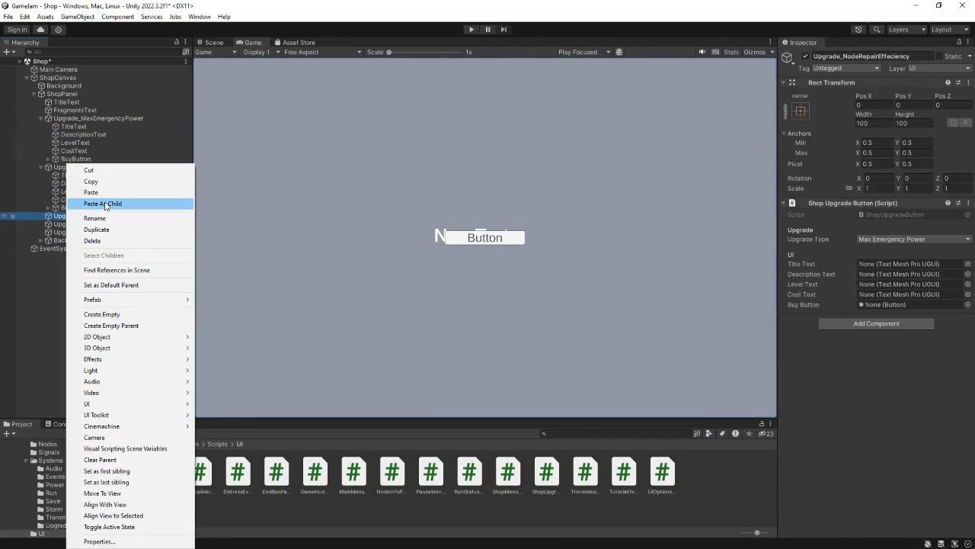
left_click(105, 205)
right_click(78, 263)
left_click(100, 204)
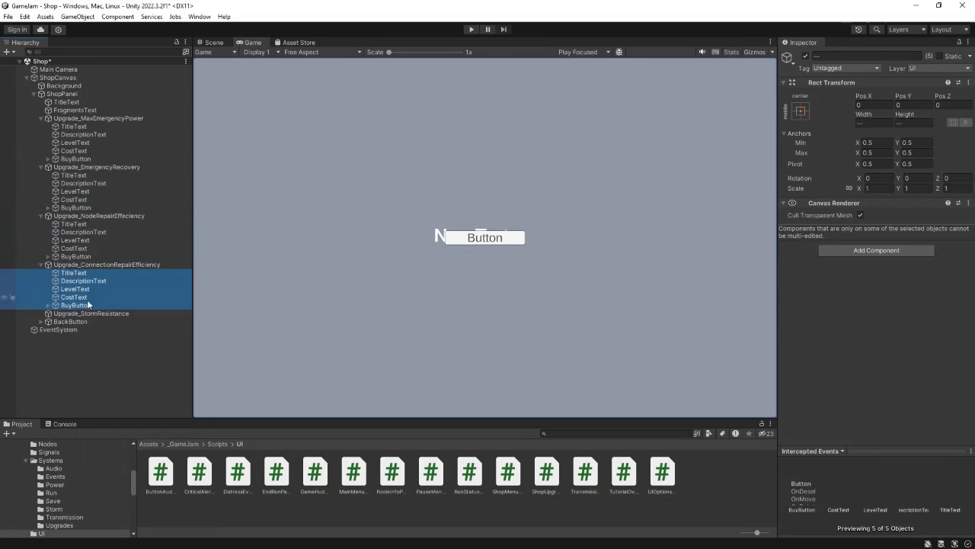
right_click(88, 313)
left_click(128, 204)
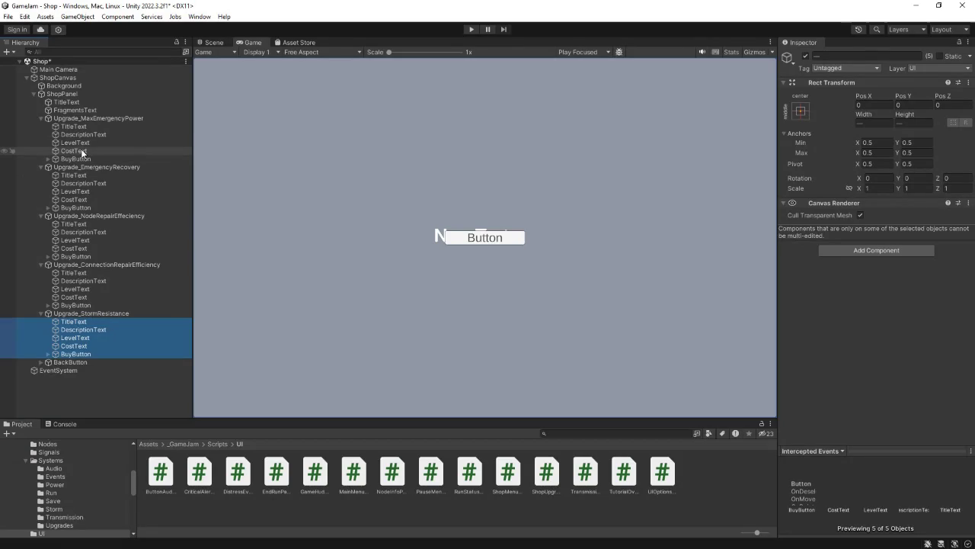
left_click(76, 127)
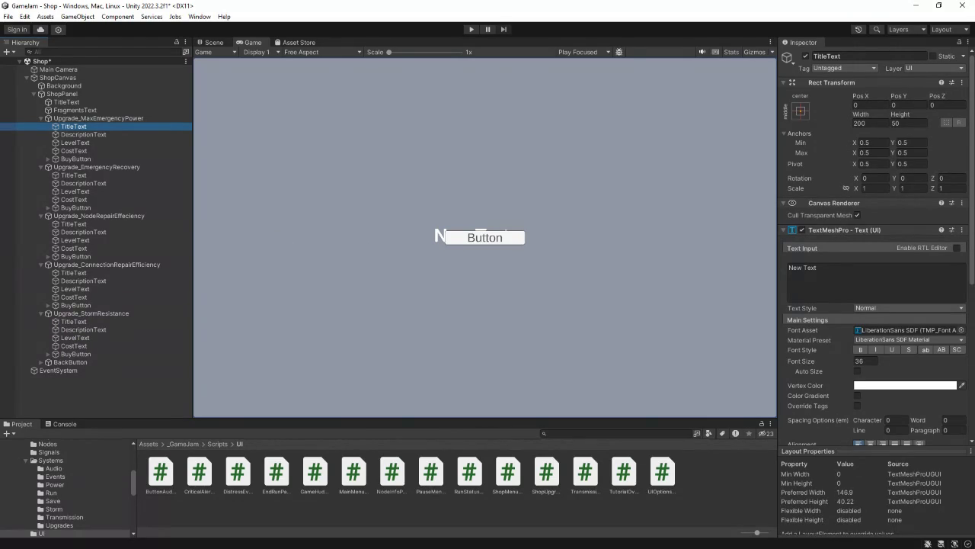
Step: Link Max Emergency Power's TitleText, DescriptionText, LevelText, CostText and BuyButton into its Shop Upgrade Button fields
left_click(115, 119)
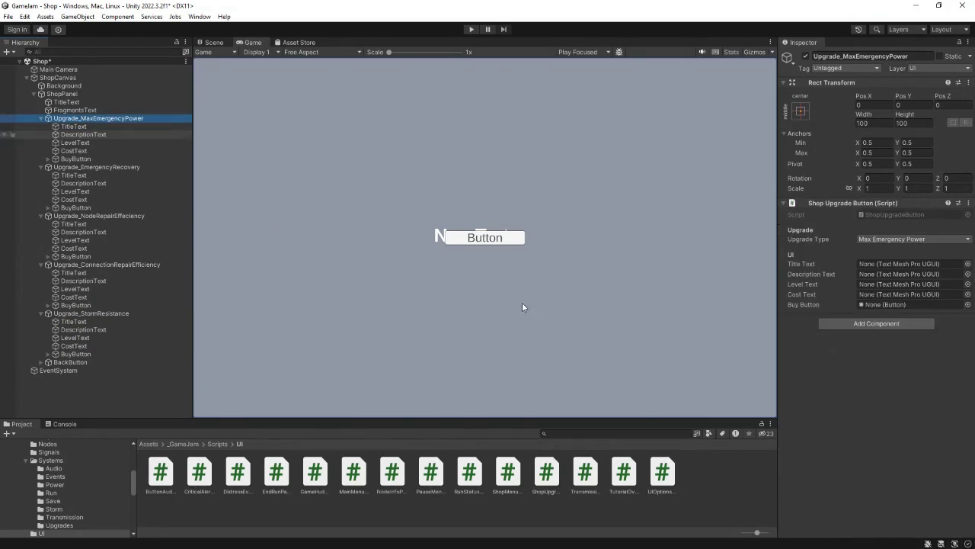
left_click_drag(76, 127, 880, 269)
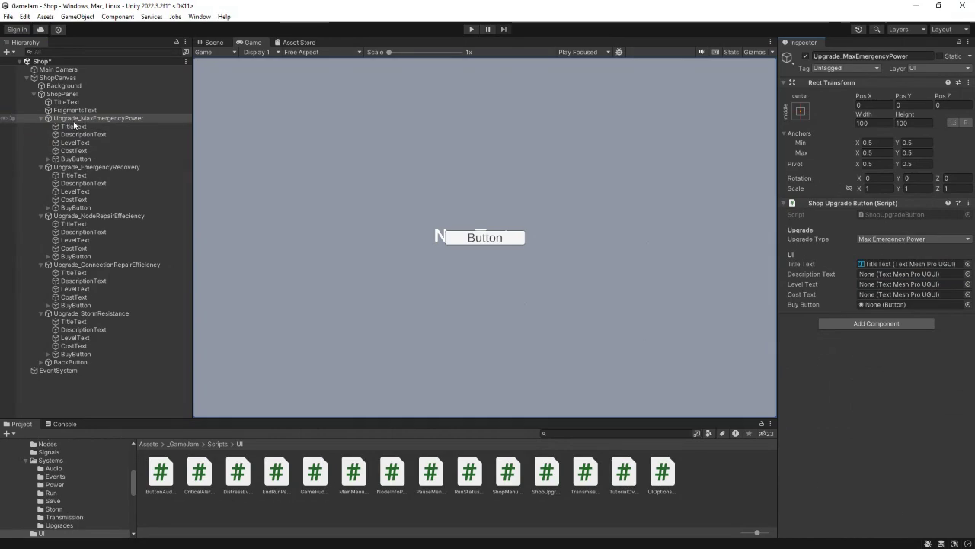
left_click_drag(80, 135, 880, 275)
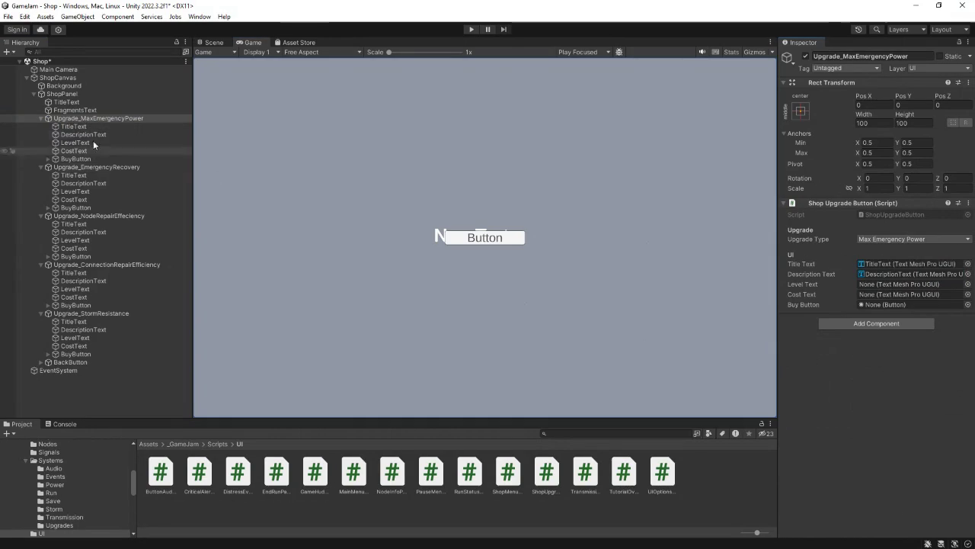
mouse_move(72, 143)
left_mouse_down()
mouse_move(545, 213)
mouse_move(868, 287)
left_mouse_up()
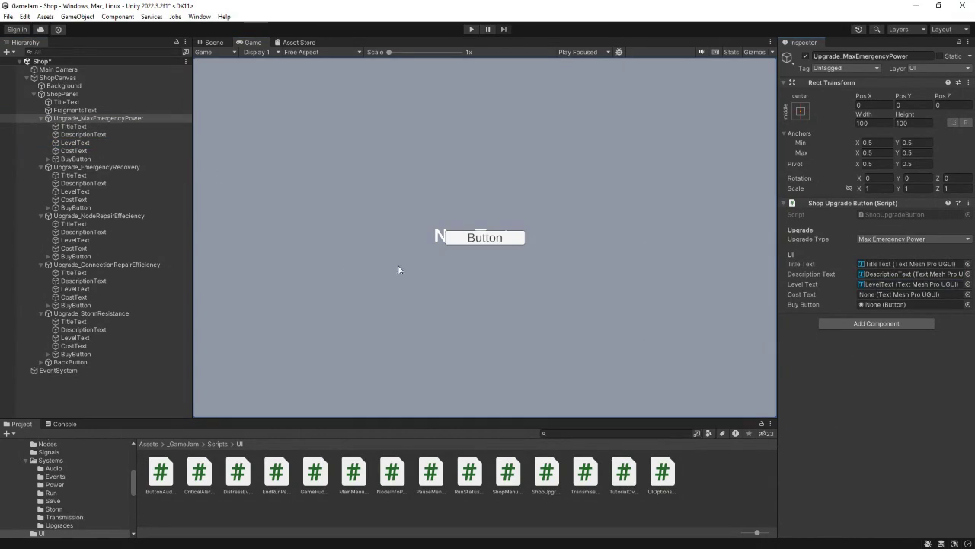
mouse_move(74, 150)
left_mouse_down()
mouse_move(856, 263)
mouse_move(899, 302)
left_mouse_up()
left_click_drag(61, 159, 906, 304)
Step: Link Emergency Recovery's TitleText, DescriptionText, LevelText and CostText into its upgrade fields
left_click(91, 167)
mouse_move(74, 175)
left_mouse_down()
mouse_move(728, 276)
mouse_move(882, 268)
left_mouse_up()
mouse_move(84, 183)
left_mouse_down()
mouse_move(775, 267)
mouse_move(907, 274)
left_mouse_up()
mouse_move(75, 191)
left_mouse_down()
mouse_move(131, 205)
mouse_move(692, 246)
mouse_move(895, 285)
left_mouse_up()
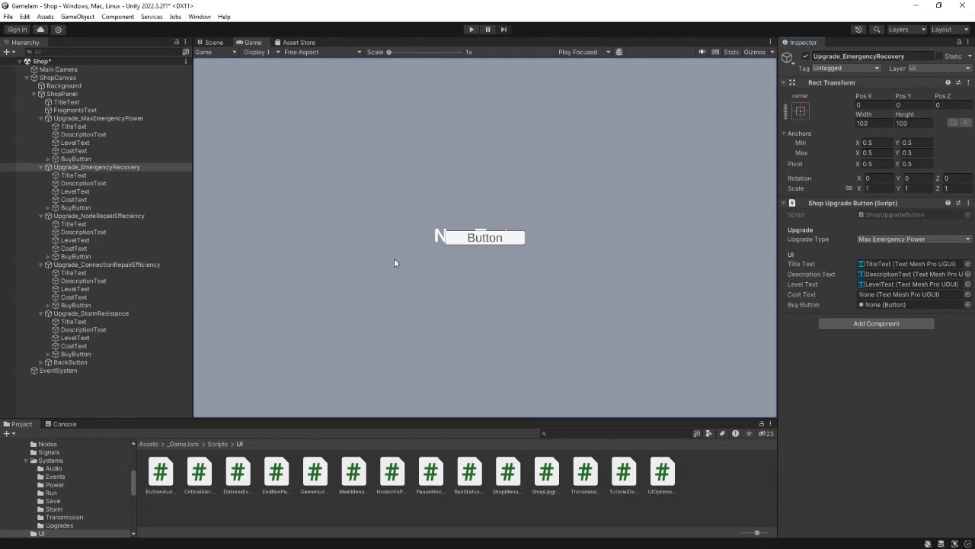
mouse_move(76, 200)
left_mouse_down()
mouse_move(747, 266)
mouse_move(884, 297)
mouse_move(84, 208)
mouse_move(876, 293)
mouse_move(888, 304)
left_mouse_up()
Step: Link Node Repair's TitleText and DescriptionText, then widen the Inspector
left_click(92, 215)
mouse_move(73, 224)
left_mouse_down()
mouse_move(868, 278)
mouse_move(871, 268)
left_mouse_up()
mouse_move(72, 233)
left_mouse_down()
mouse_move(614, 250)
mouse_move(897, 276)
left_mouse_up()
mouse_move(777, 276)
left_mouse_down()
mouse_move(446, 278)
mouse_move(144, 244)
mouse_move(219, 257)
left_mouse_up()
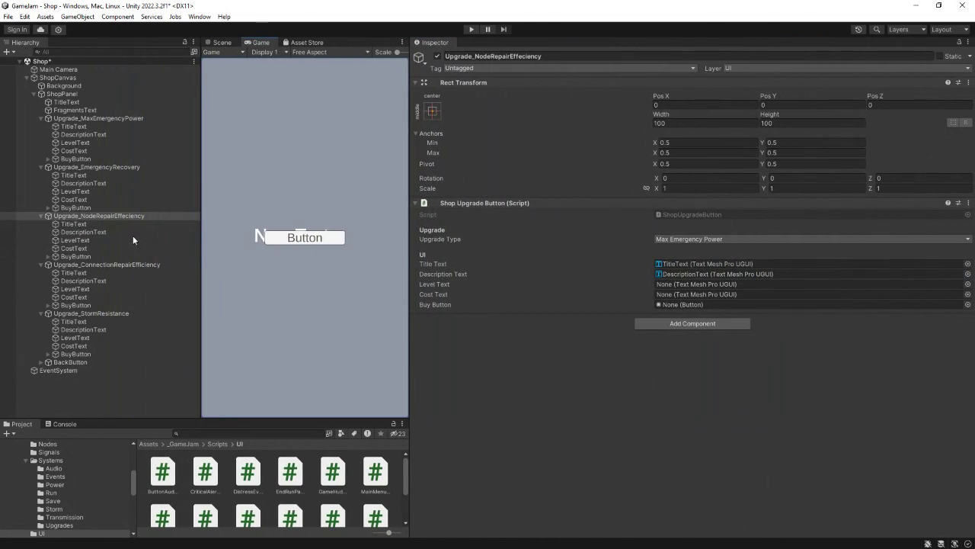
Step: Link Node Repair's LevelText, CostText and BuyButton into its upgrade fields
left_click_drag(75, 240, 681, 285)
mouse_move(75, 249)
left_mouse_down()
mouse_move(630, 302)
mouse_move(672, 295)
left_mouse_up()
left_click_drag(75, 256, 678, 304)
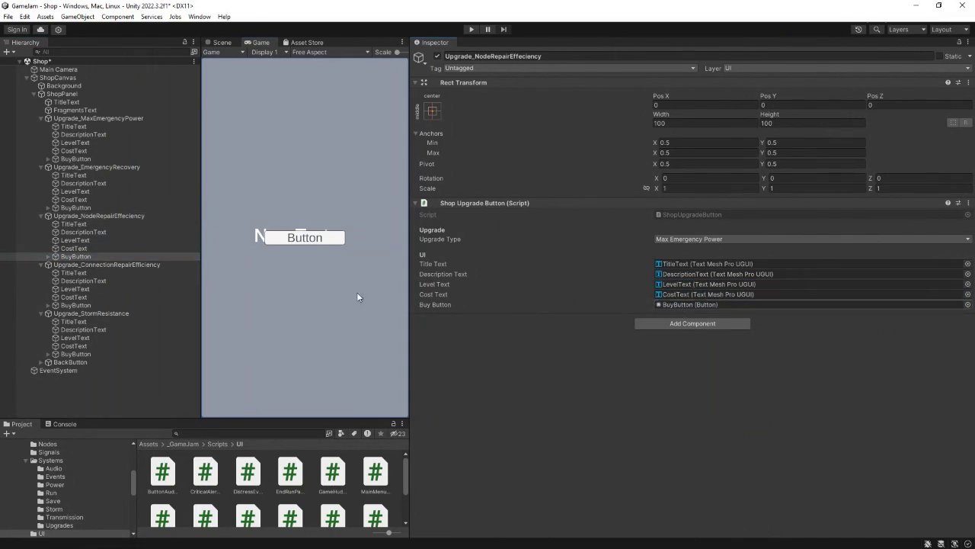
Step: Link Connection Repair's TitleText and DescriptionText into its upgrade fields
left_click(122, 264)
left_click_drag(74, 272, 720, 264)
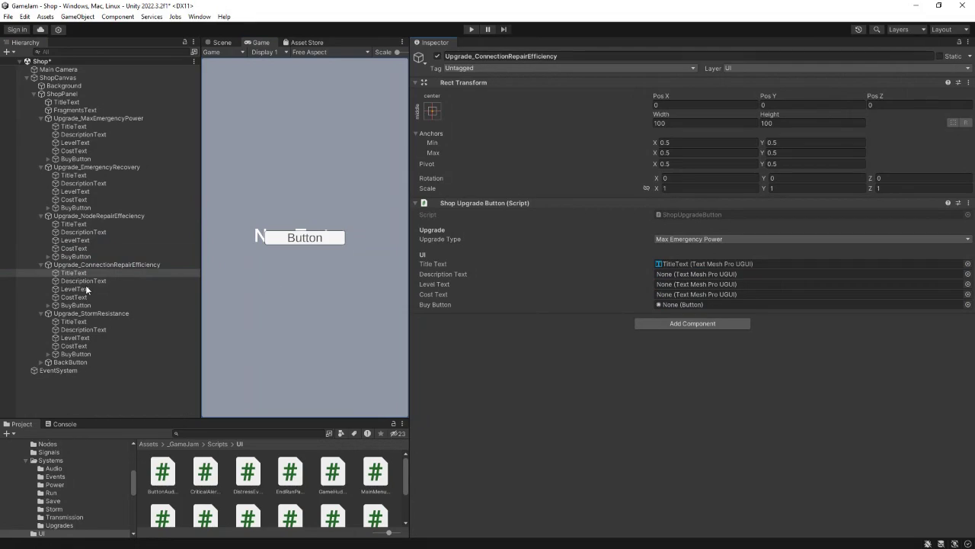
mouse_move(83, 280)
left_mouse_down()
mouse_move(703, 282)
mouse_move(703, 275)
left_mouse_up()
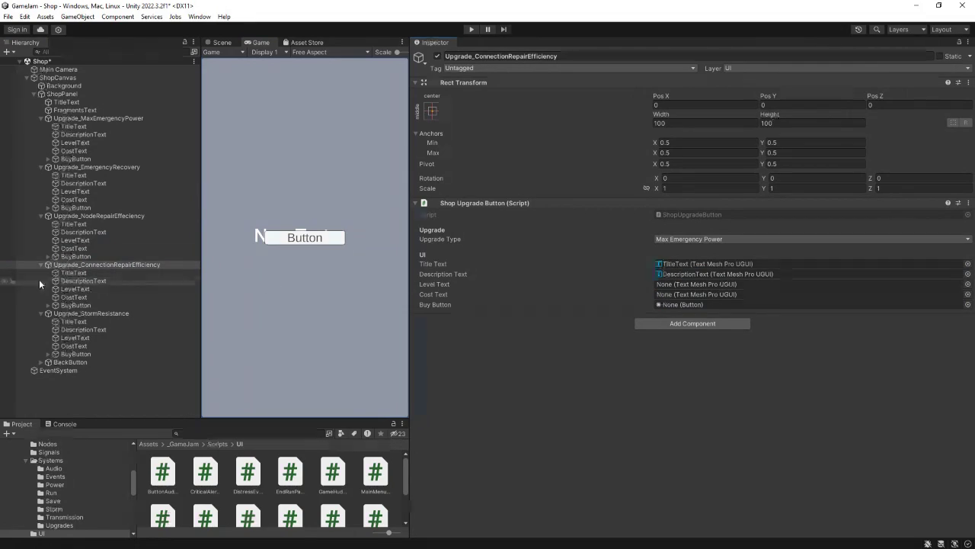
Step: Set upgrade types to Connection Repair Efficiency, Node Repair Efficiency and Emergency Recovery on their entries
left_click(704, 239)
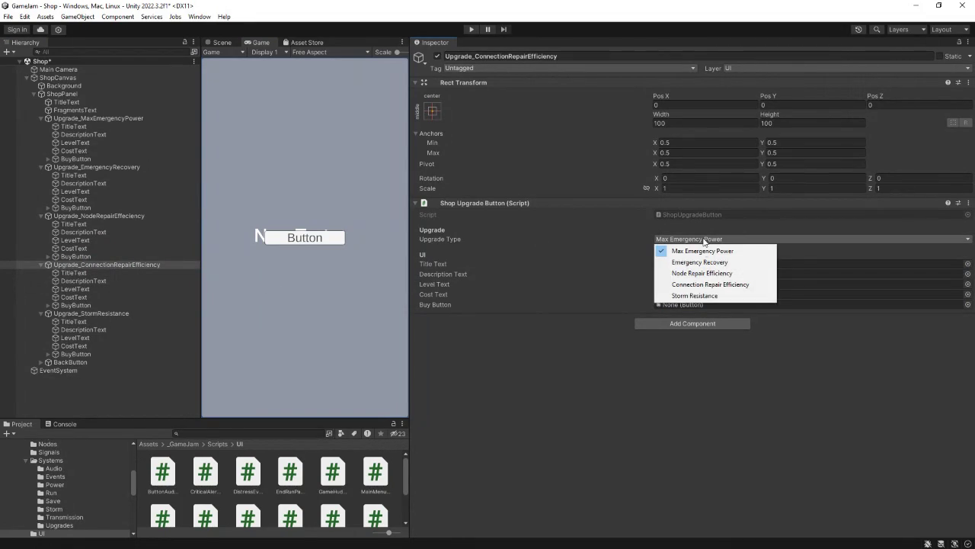
left_click(695, 285)
left_click(99, 215)
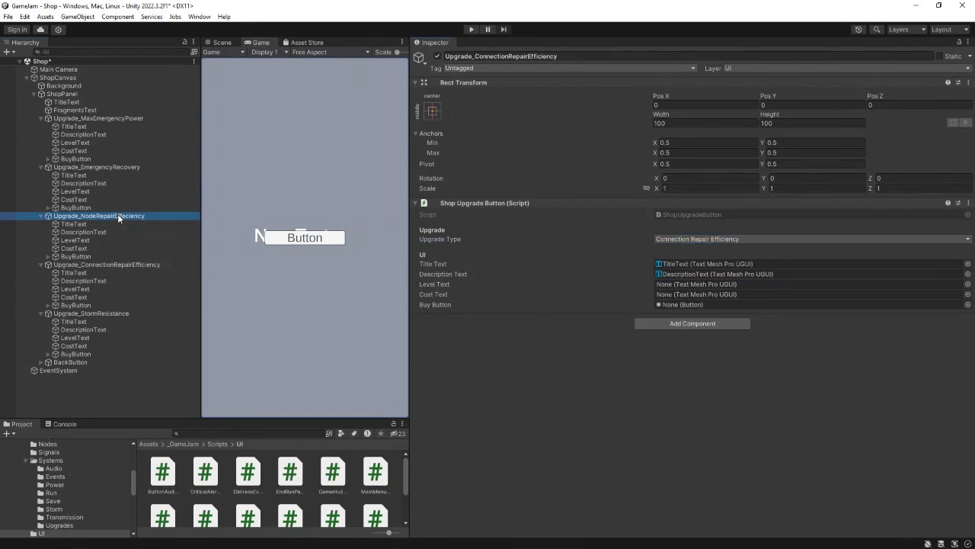
left_click(677, 237)
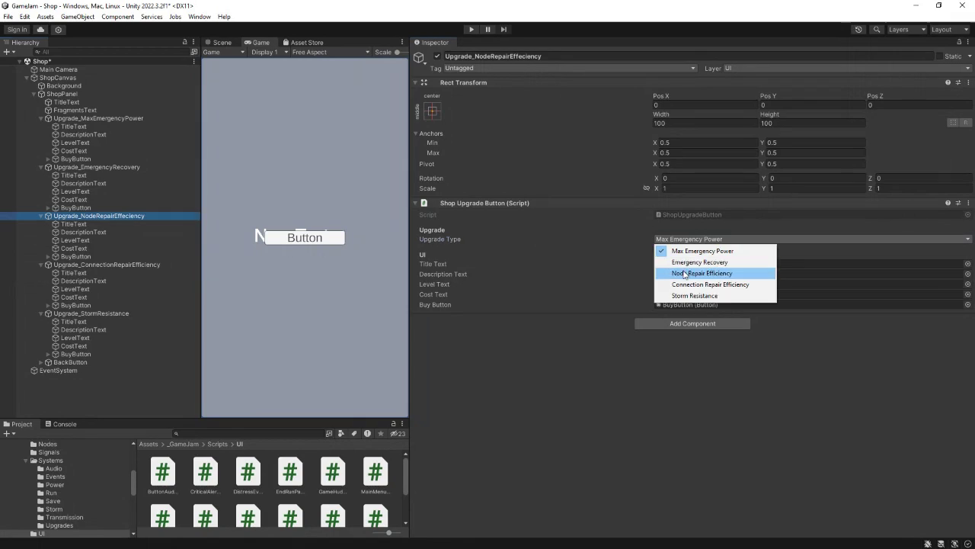
left_click(690, 273)
left_click(93, 167)
left_click(689, 238)
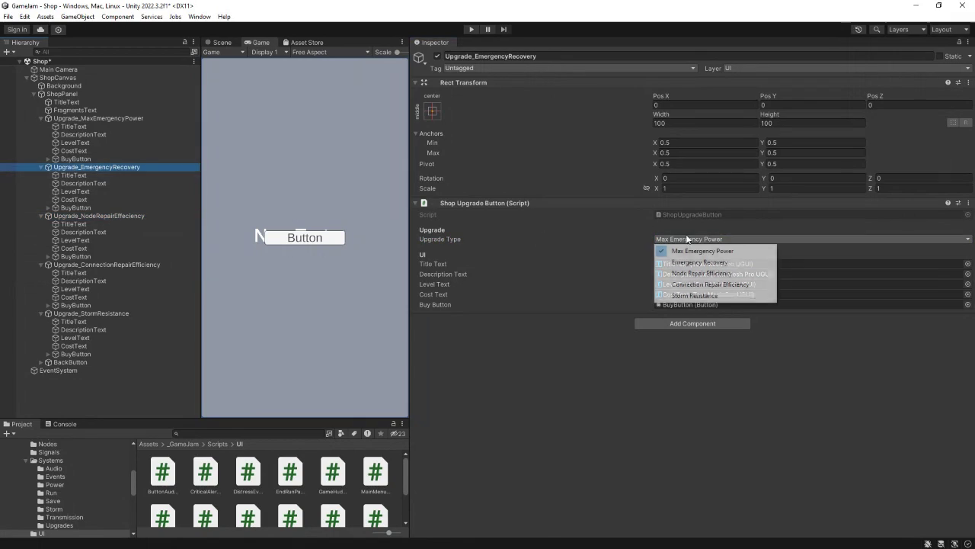
left_click(698, 263)
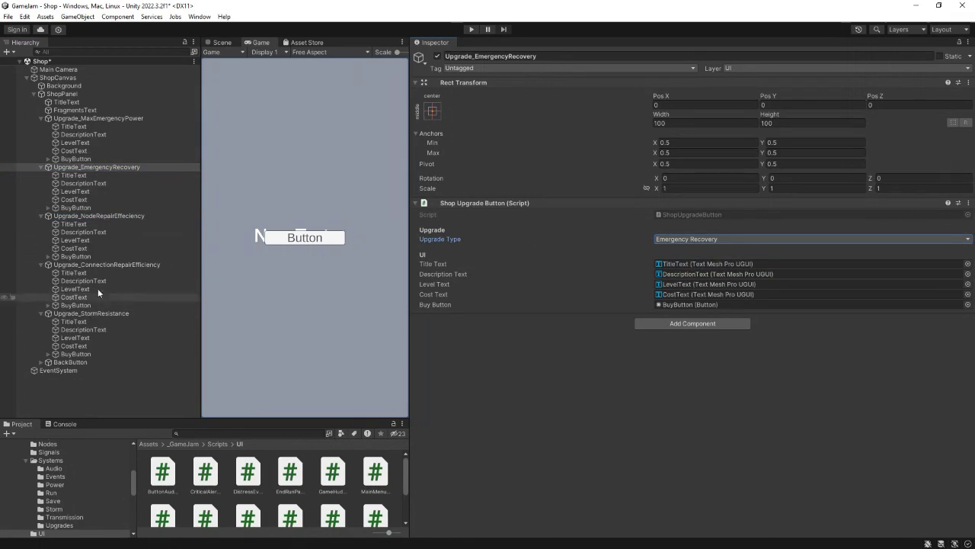
Step: Link Connection Repair's LevelText, CostText and BuyButton into its upgrade fields
left_click(105, 264)
mouse_move(109, 288)
left_mouse_down()
mouse_move(671, 296)
mouse_move(670, 284)
mouse_move(104, 297)
mouse_move(694, 299)
left_mouse_up()
left_click_drag(80, 304, 666, 305)
left_click(114, 313)
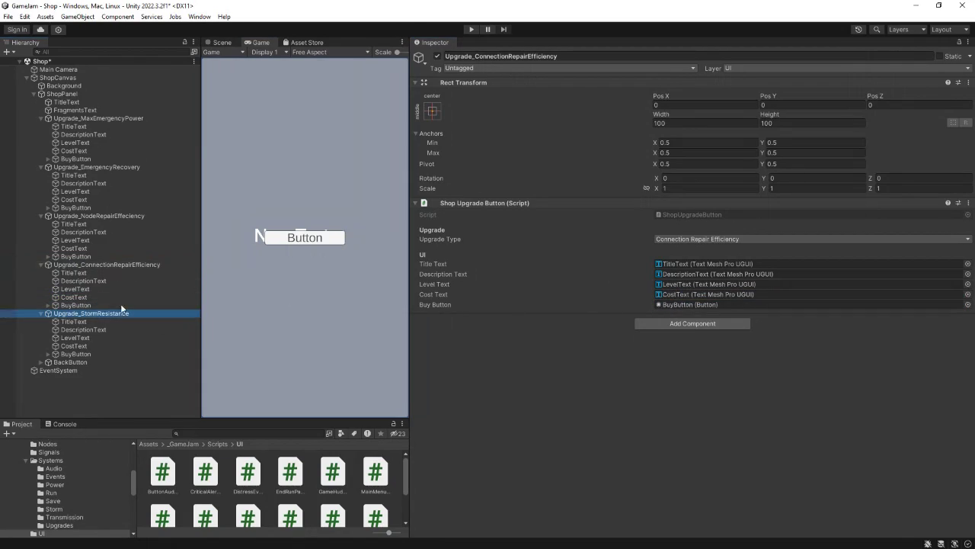
Step: Set Upgrade_StormResistance's type to Storm Resistance and link its five children into its fields
left_click(683, 238)
left_click(694, 294)
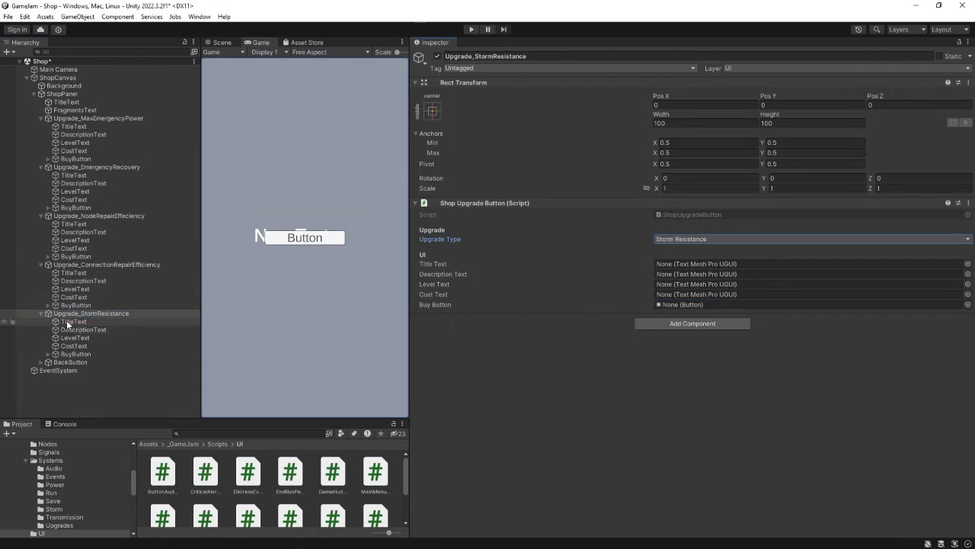
mouse_move(68, 322)
left_mouse_down()
mouse_move(686, 304)
mouse_move(686, 264)
left_mouse_up()
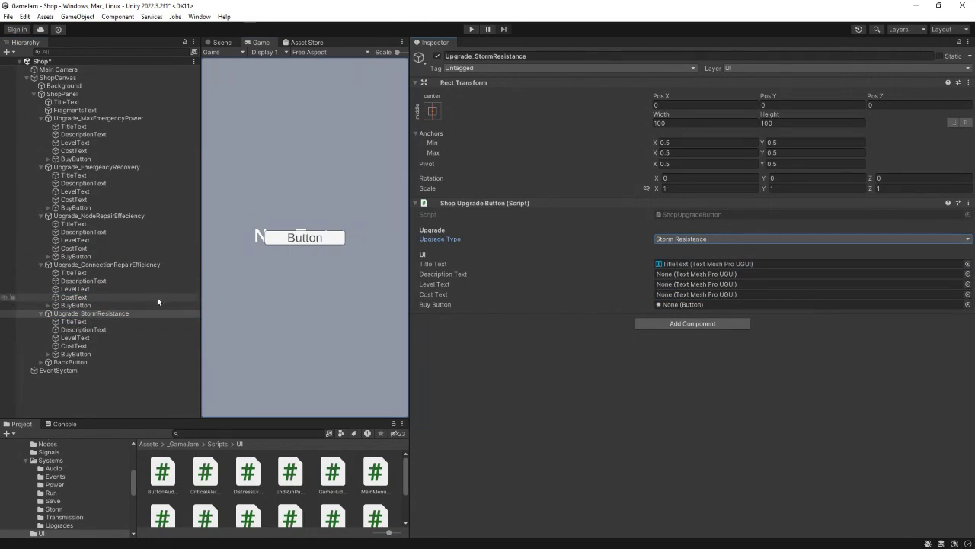
left_click_drag(72, 327, 712, 276)
left_click(74, 339)
left_click_drag(74, 343, 694, 284)
mouse_move(62, 345)
left_mouse_down()
mouse_move(397, 343)
mouse_move(689, 295)
left_mouse_up()
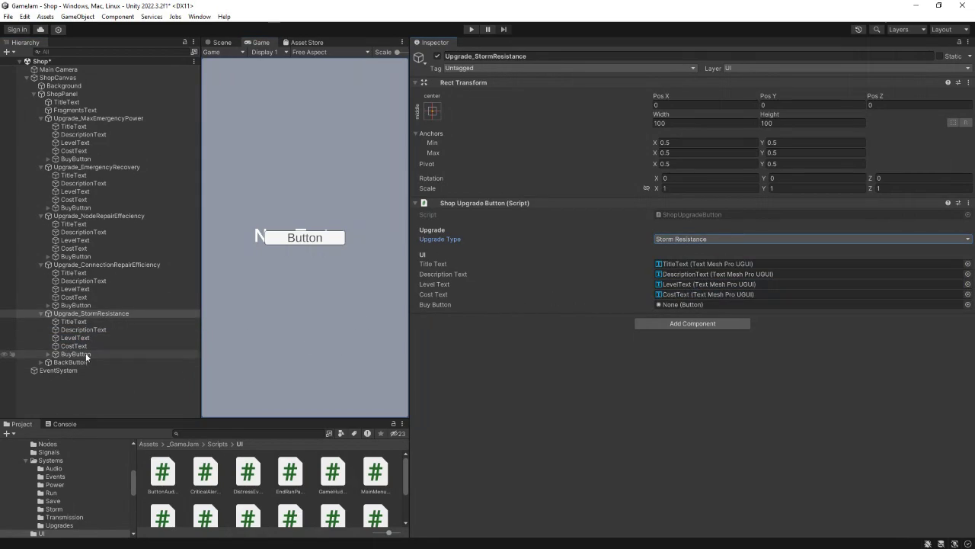
mouse_move(75, 353)
left_mouse_down()
mouse_move(396, 342)
mouse_move(678, 305)
left_mouse_up()
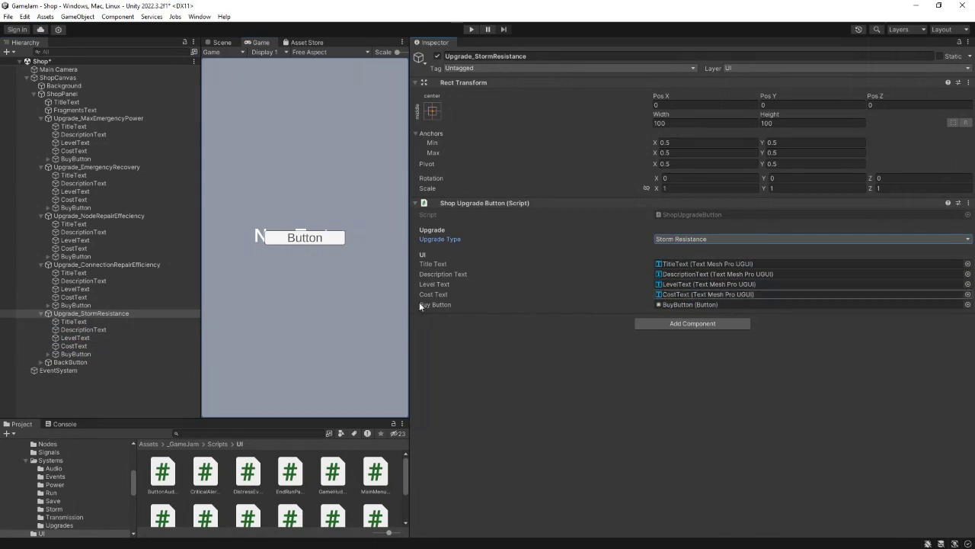
mouse_move(410, 313)
left_mouse_down()
mouse_move(777, 326)
mouse_move(763, 330)
left_mouse_up()
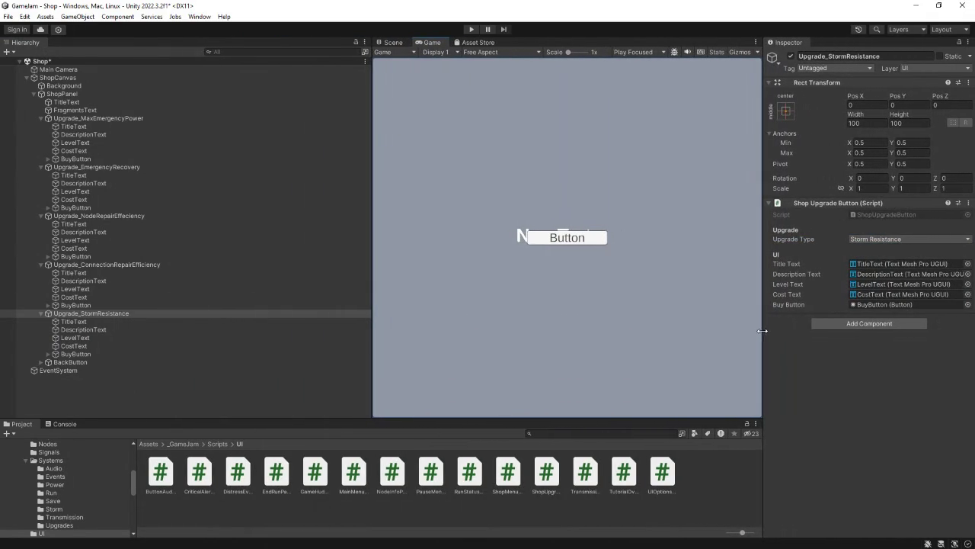
Step: Assign the five Upgrade_ objects to ShopPanel's Upgrade Buttons Elements 0–4 in order
left_click_drag(373, 277, 172, 282)
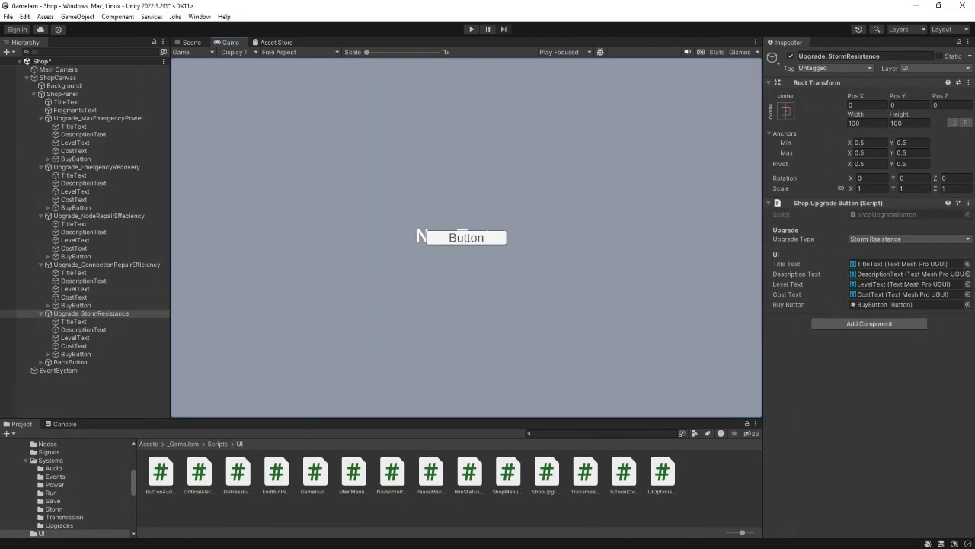
left_click(107, 94)
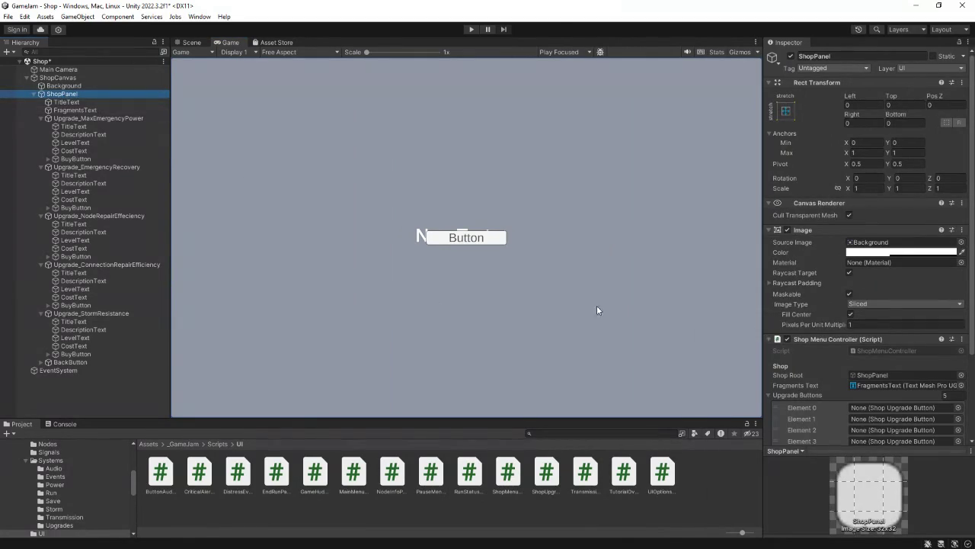
scroll(792, 334, "down", 3)
mouse_move(81, 115)
left_mouse_down()
mouse_move(524, 233)
mouse_move(876, 308)
mouse_move(877, 299)
left_mouse_up()
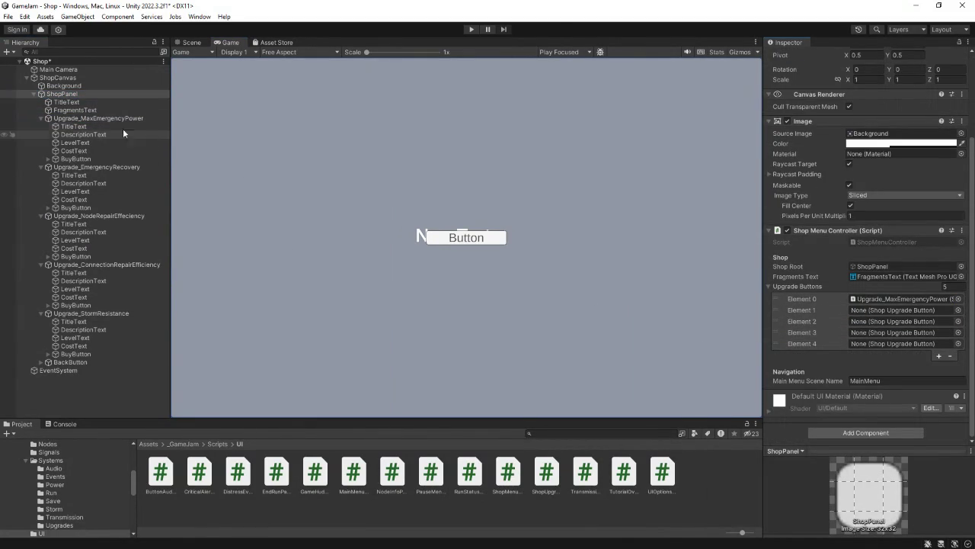
mouse_move(84, 167)
left_mouse_down()
mouse_move(819, 332)
mouse_move(862, 318)
left_mouse_up()
left_click_drag(129, 215, 873, 323)
left_click_drag(124, 265, 876, 333)
mouse_move(102, 313)
left_mouse_down()
mouse_move(824, 358)
mouse_move(876, 344)
left_mouse_up()
Step: Collapse all five upgrade entries in the Hierarchy
left_click(40, 118)
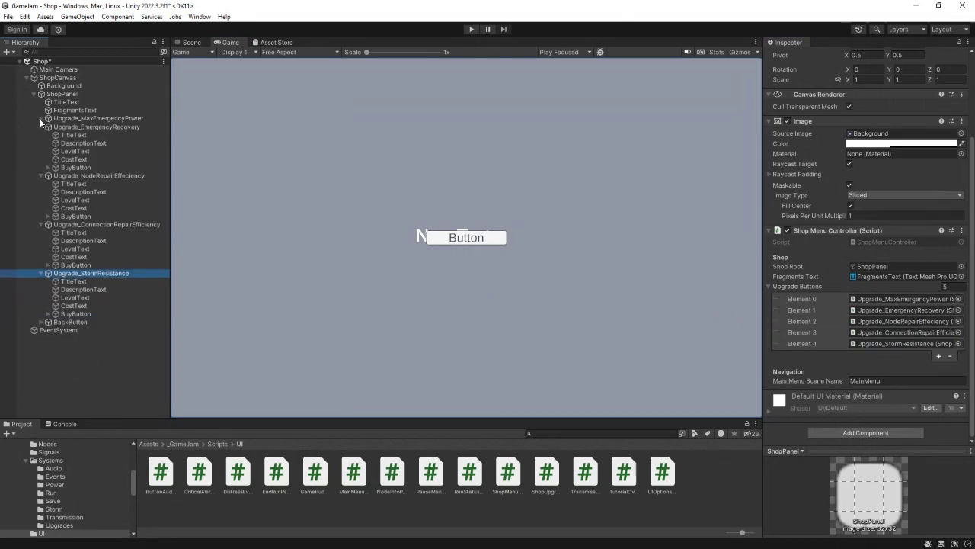
left_click(40, 127)
left_click(41, 134)
left_click(40, 141)
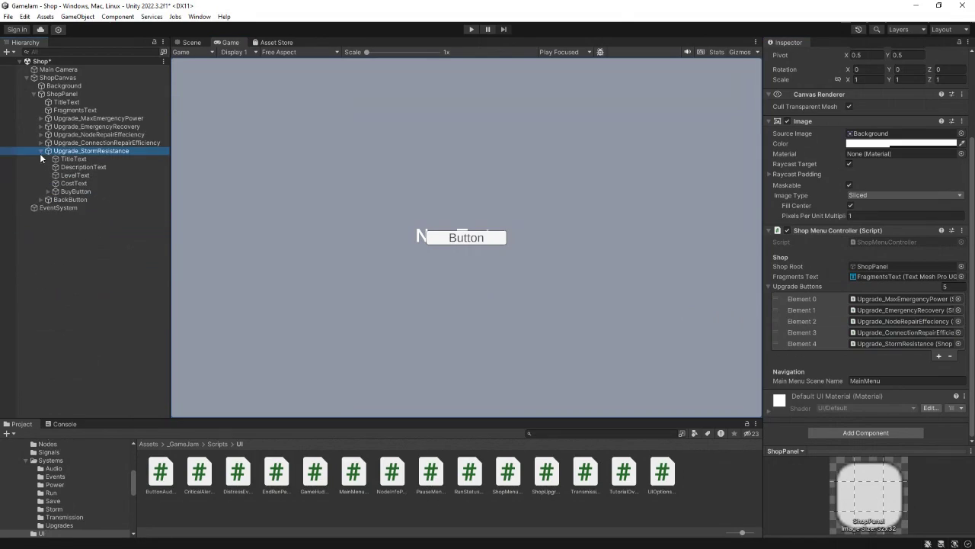
left_click(40, 151)
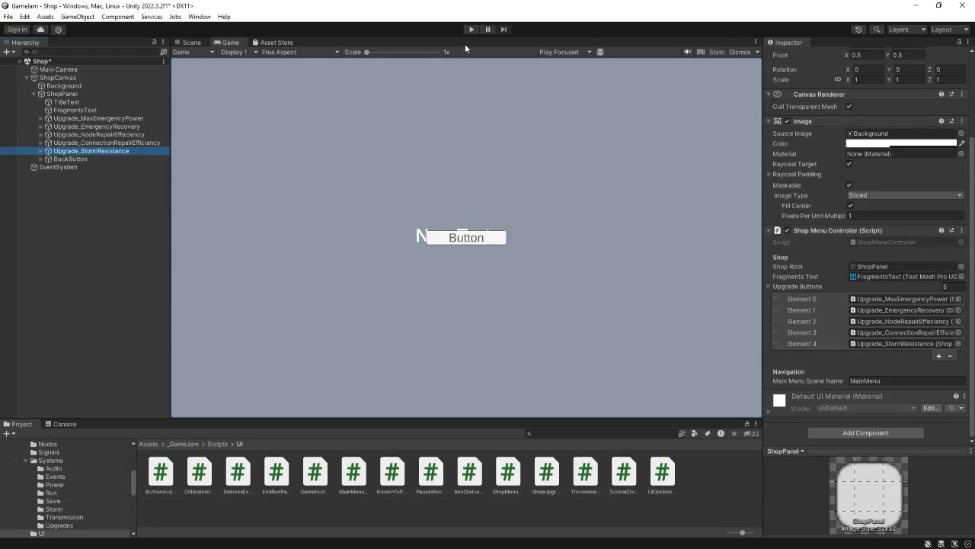
left_click(471, 29)
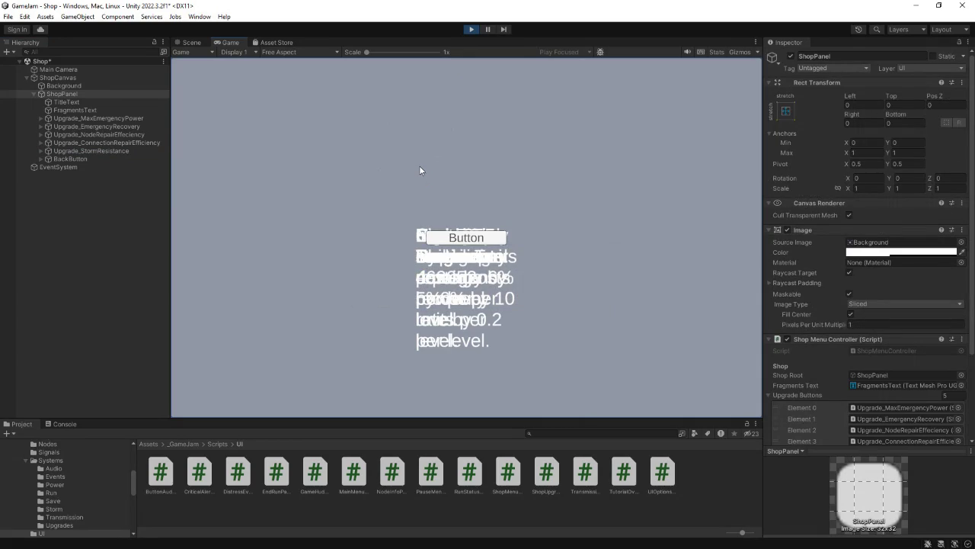
left_click(471, 31)
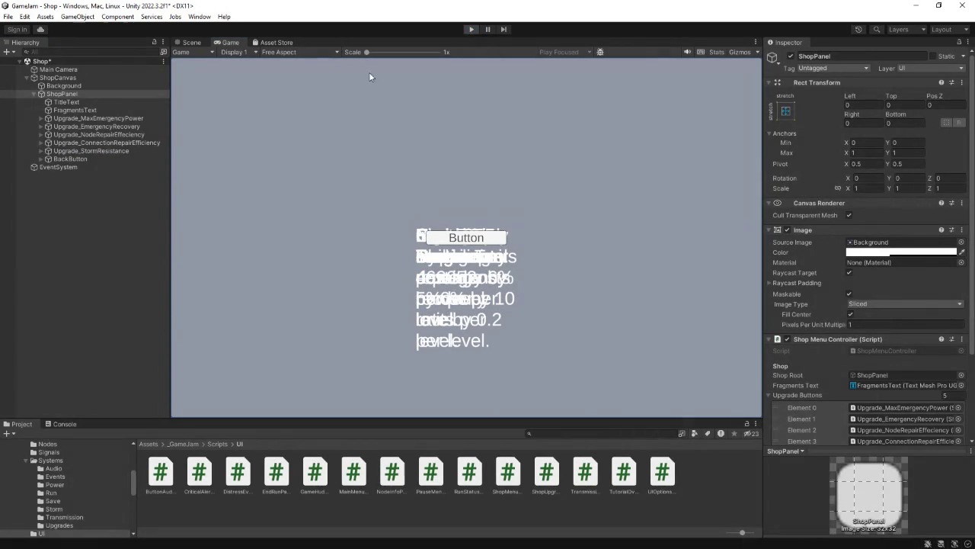
left_click(87, 117)
left_click(869, 104)
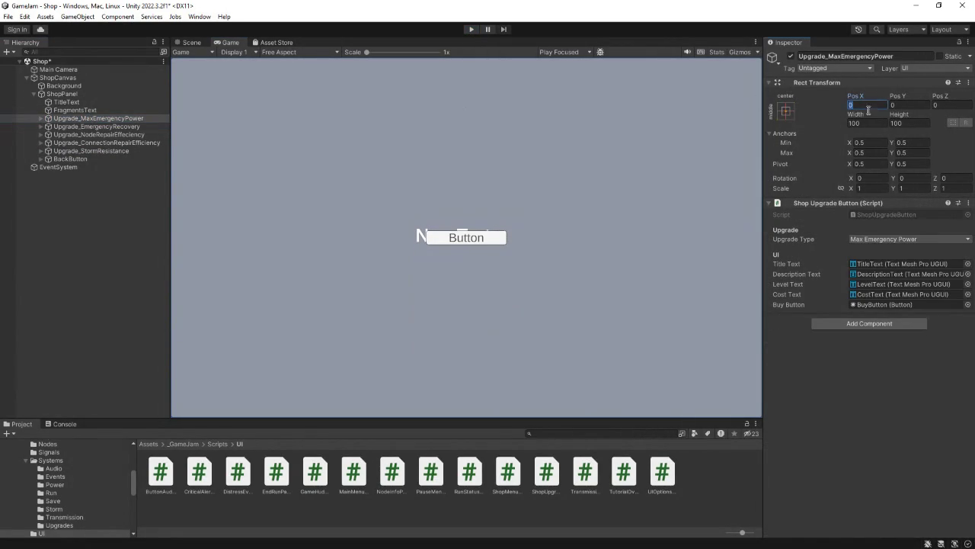
Step: Space the outer upgrade entries at Pos X -400, -200, 200 and 400
type("200")
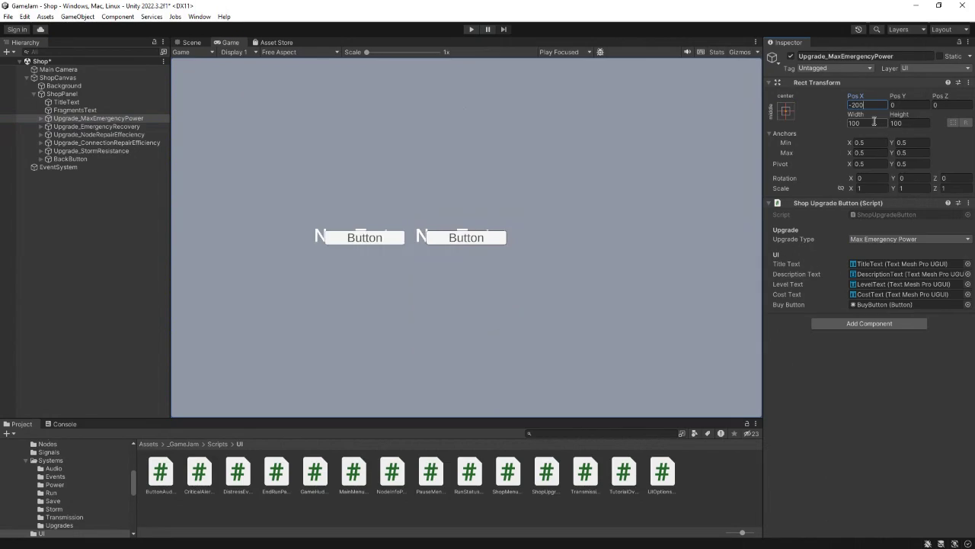
key("BackSpace")
key("BackSpace")
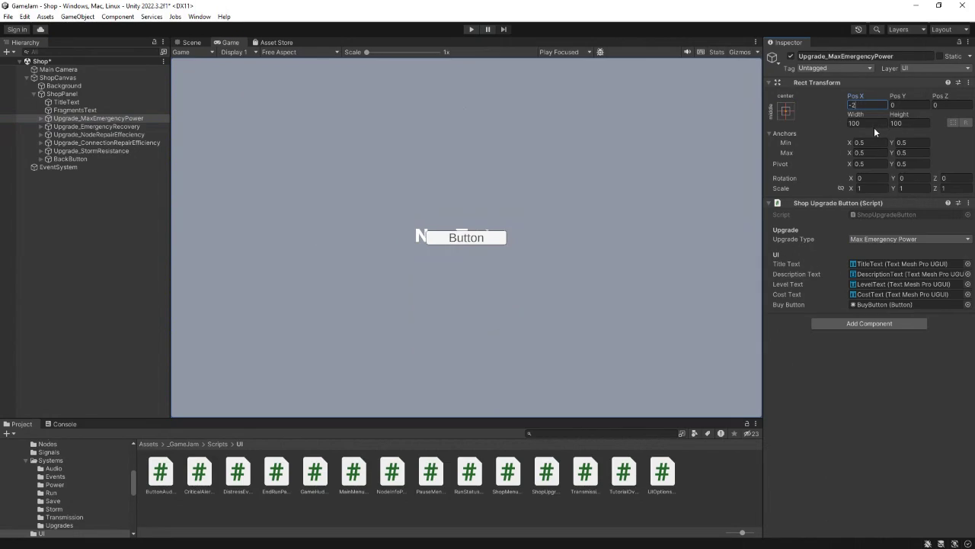
type("400")
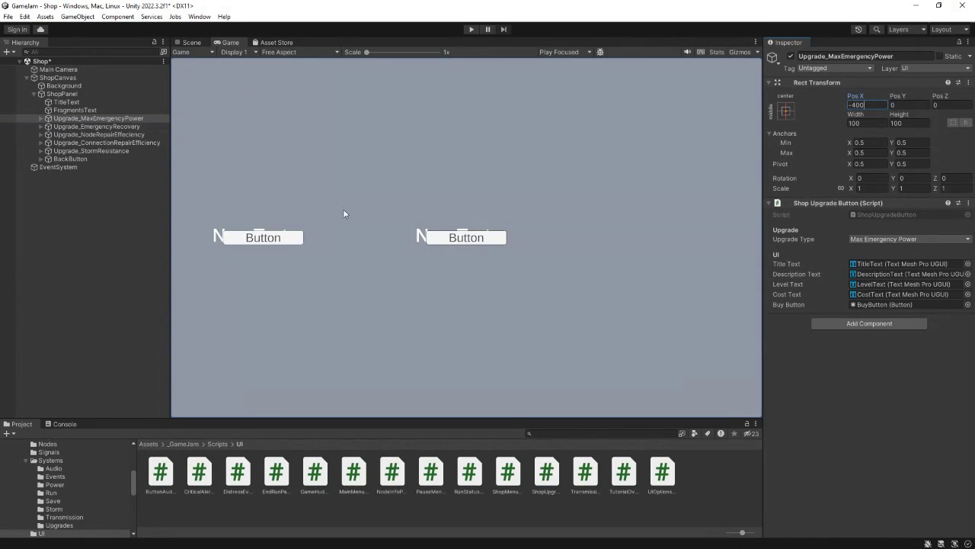
left_click(98, 126)
left_click(860, 105)
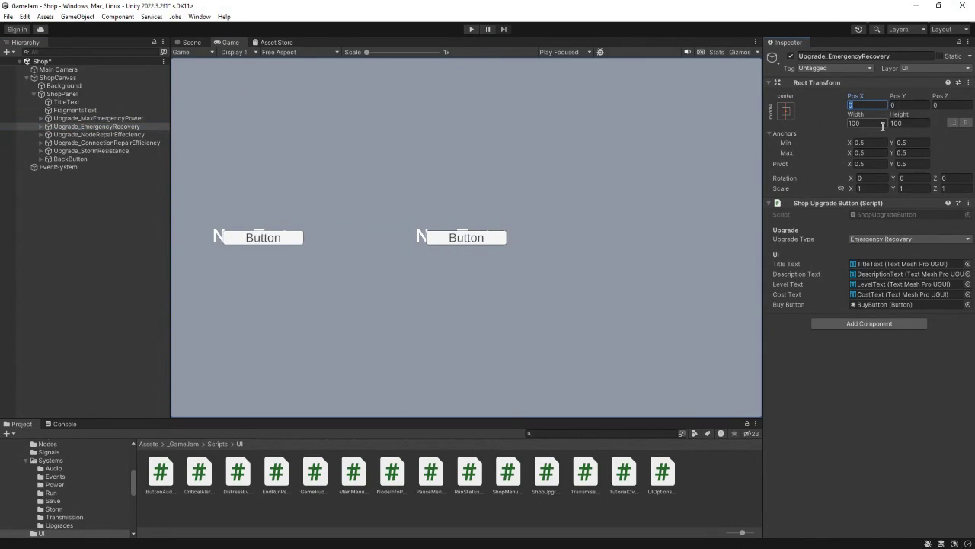
type("-200")
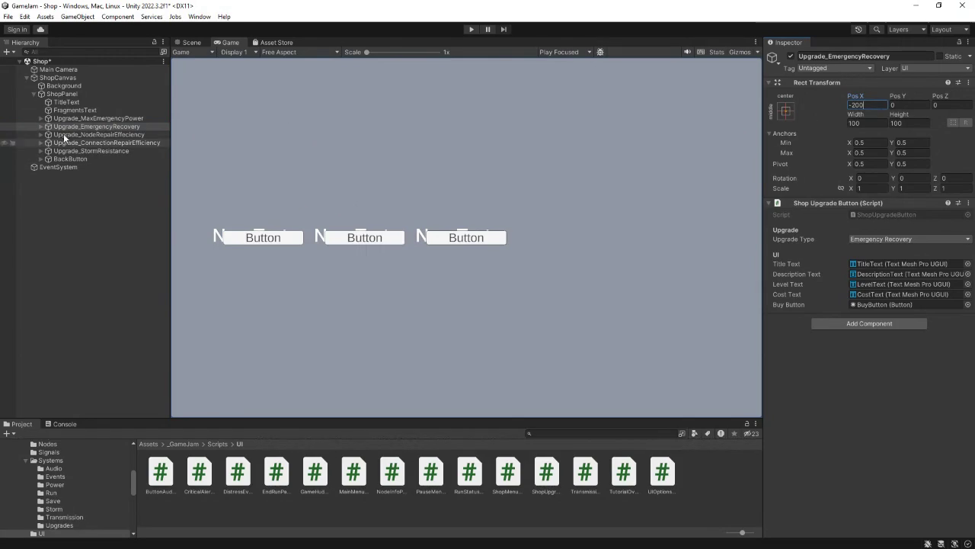
left_click(72, 143)
left_click(865, 108)
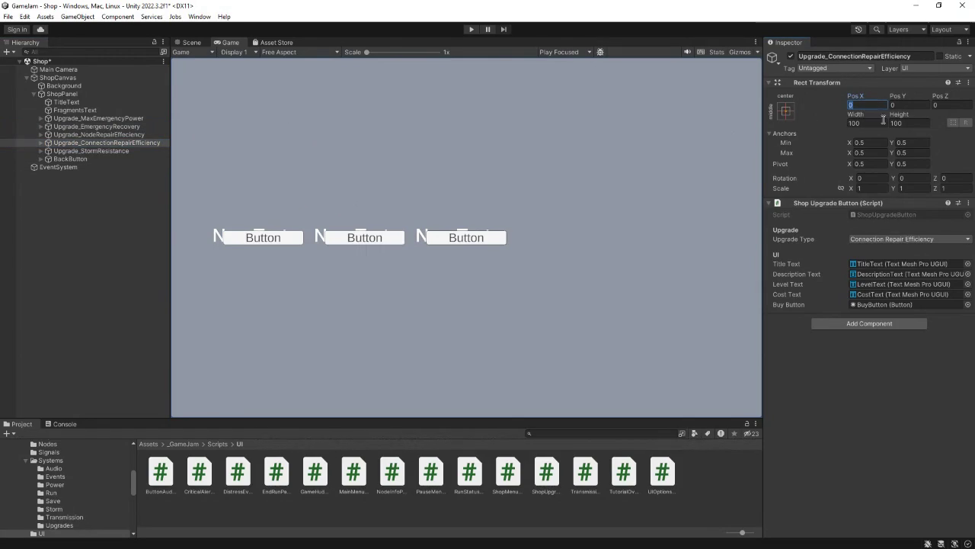
type("200")
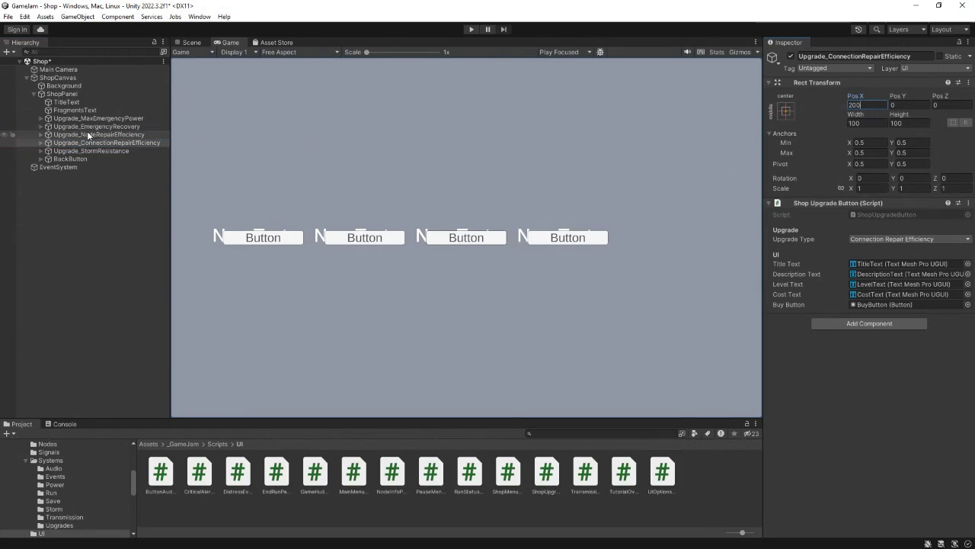
left_click(82, 152)
left_click(864, 106)
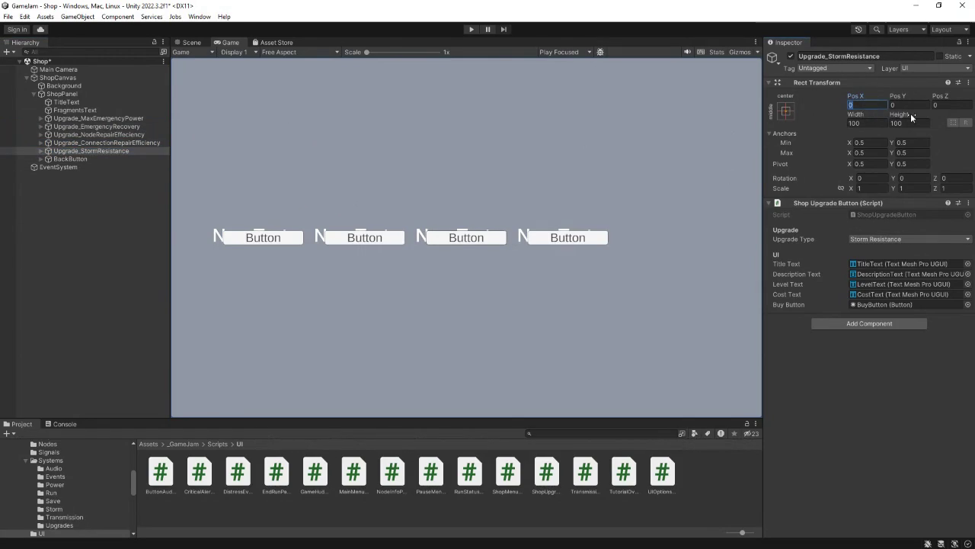
type("400")
Step: Raise BackButton to Pos Y 300
left_click(70, 159)
left_click(907, 105)
type("-100")
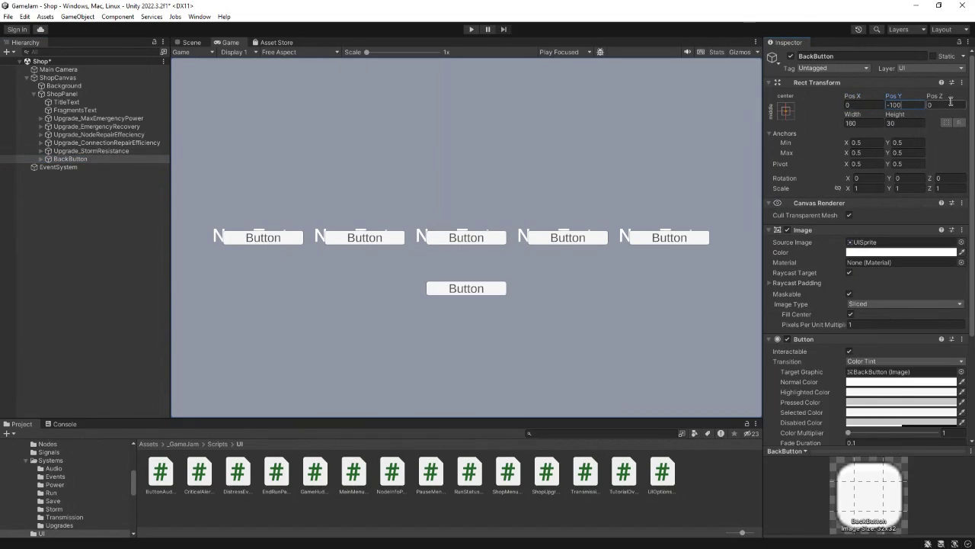
key("BackSpace")
key("BackSpace")
key("BackSpace")
type("300")
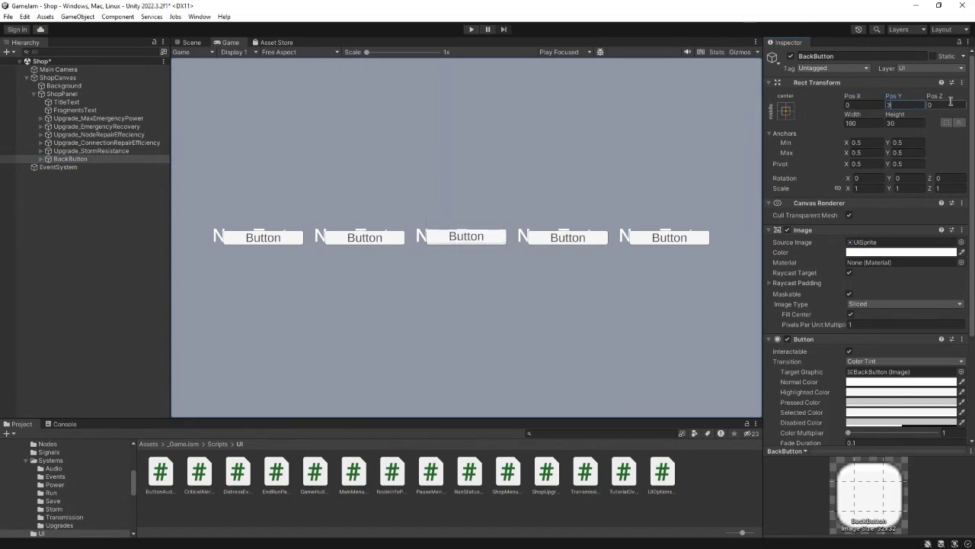
Step: Enter Play mode and lower Max Emergency Power's DescriptionText to Pos Y -40
left_click(472, 30)
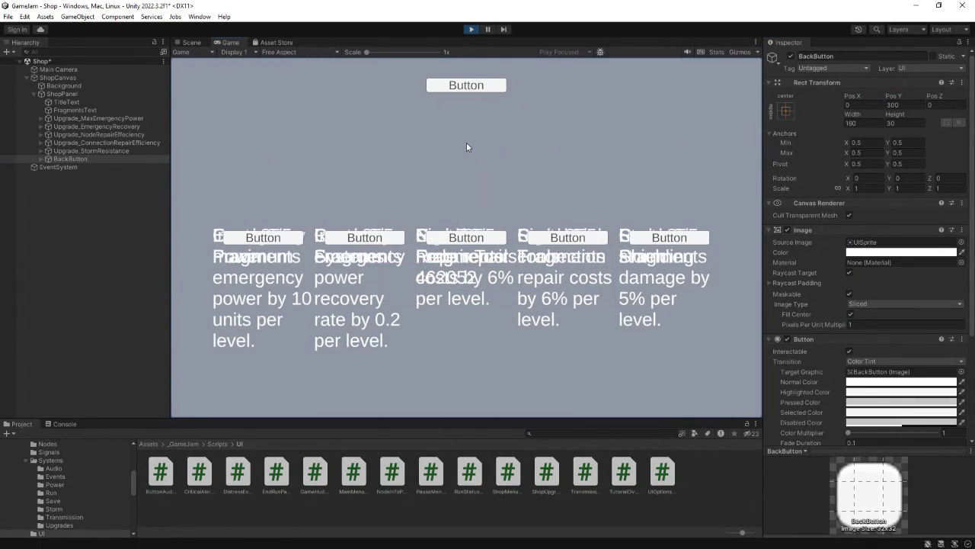
left_click(41, 118)
left_click(75, 127)
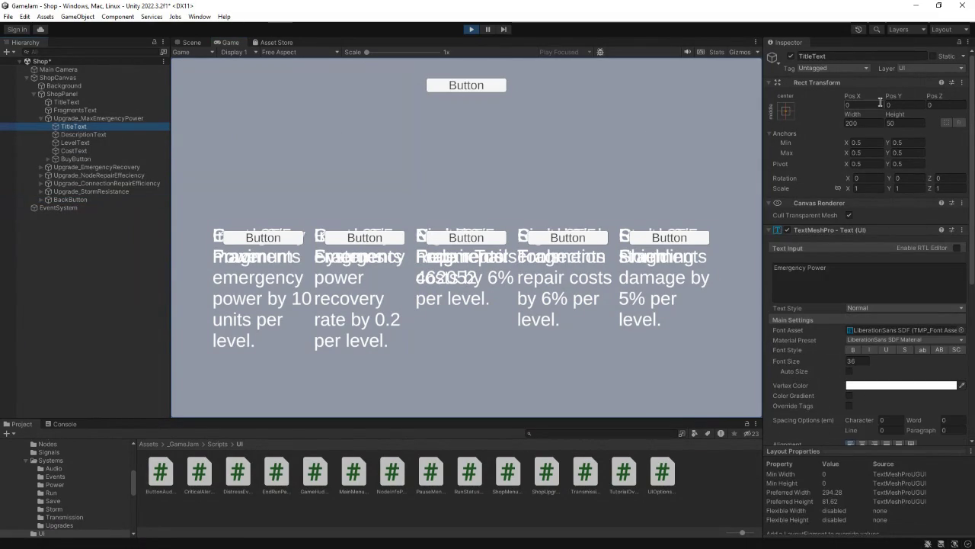
left_click(138, 134)
left_click(897, 105)
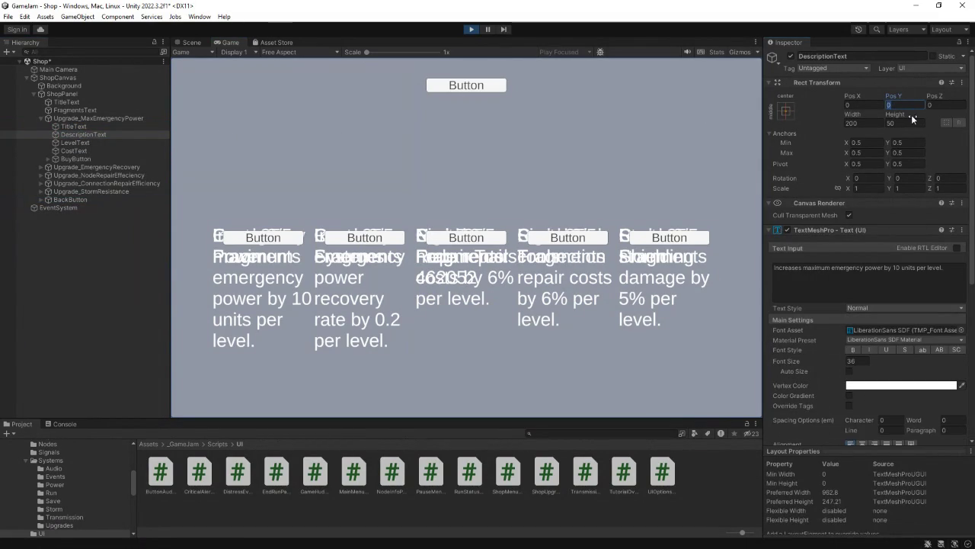
type("40")
key("BackSpace")
key("BackSpace")
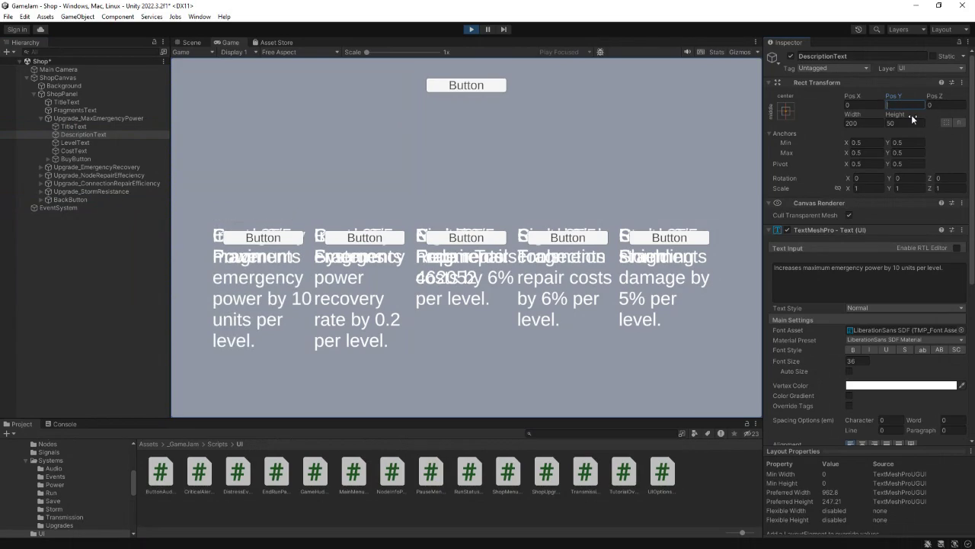
type("-40")
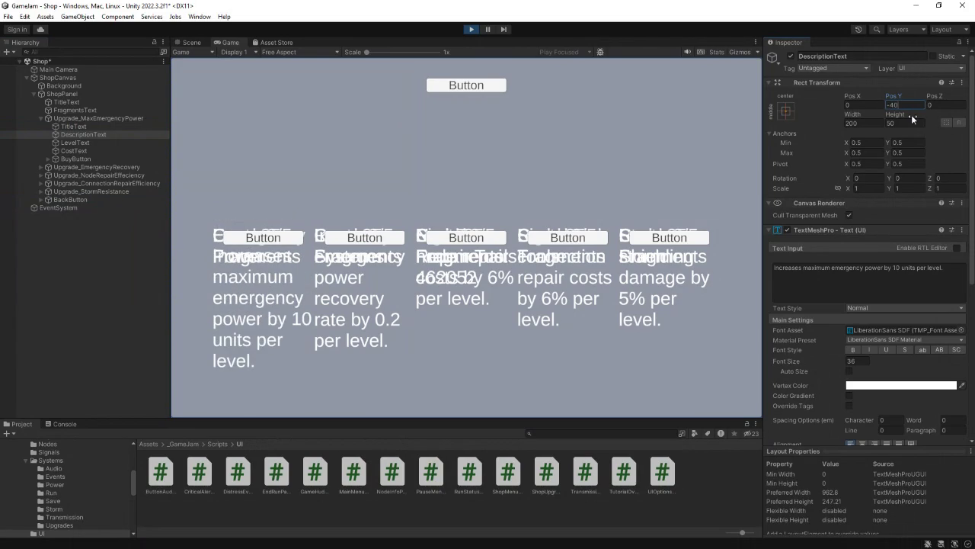
Step: Raise Upgrade_MaxEmergencyPower to Pos Y 50 and start a negative Pos Y for its TitleText
left_click(78, 120)
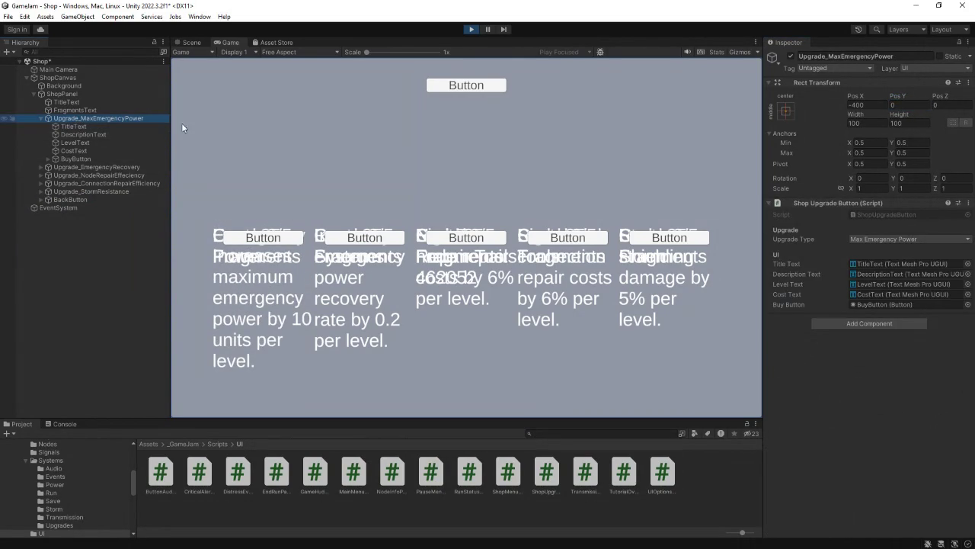
left_click(922, 107)
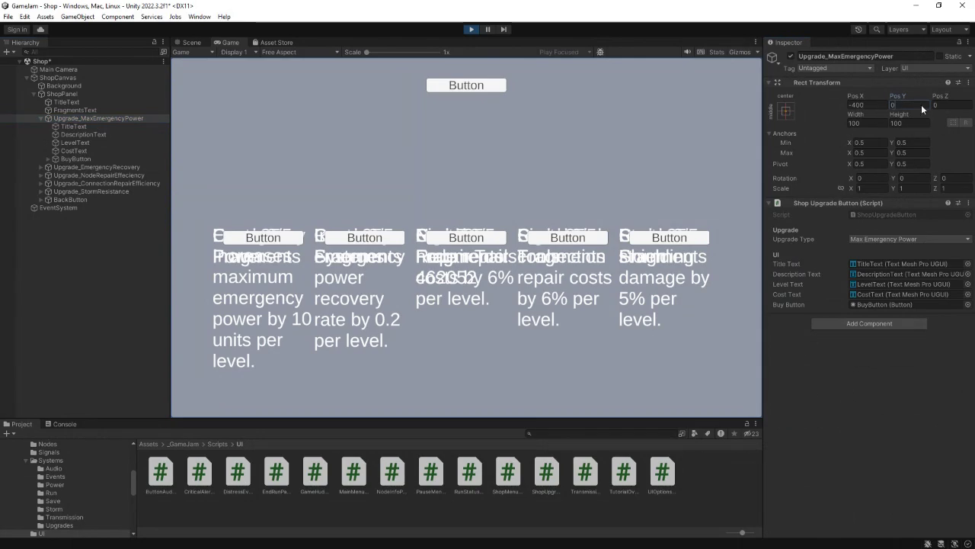
type("50")
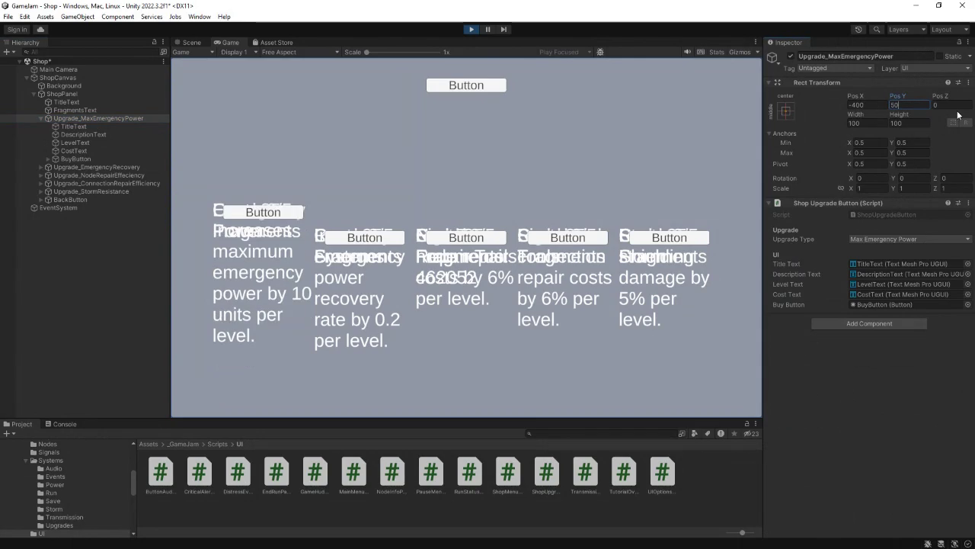
left_click(85, 127)
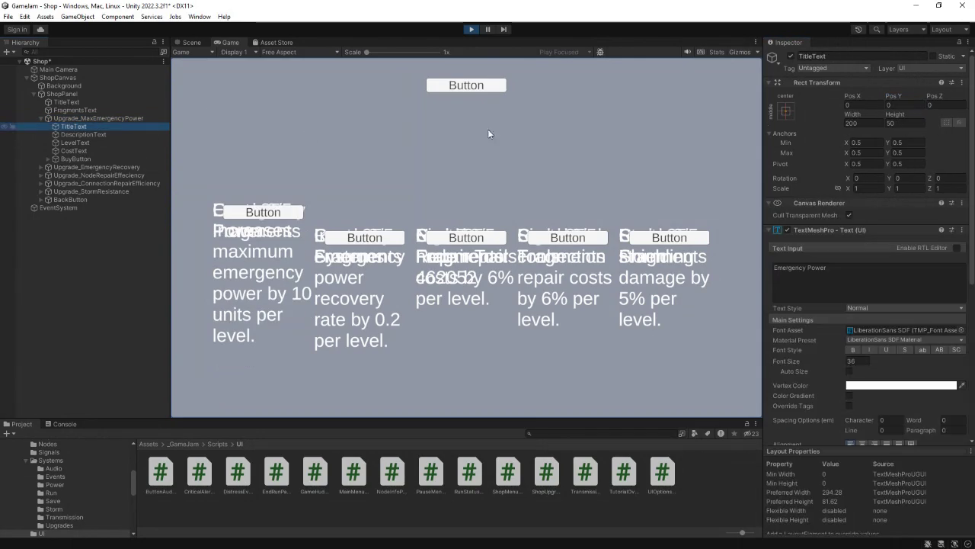
left_click(920, 107)
type("-")
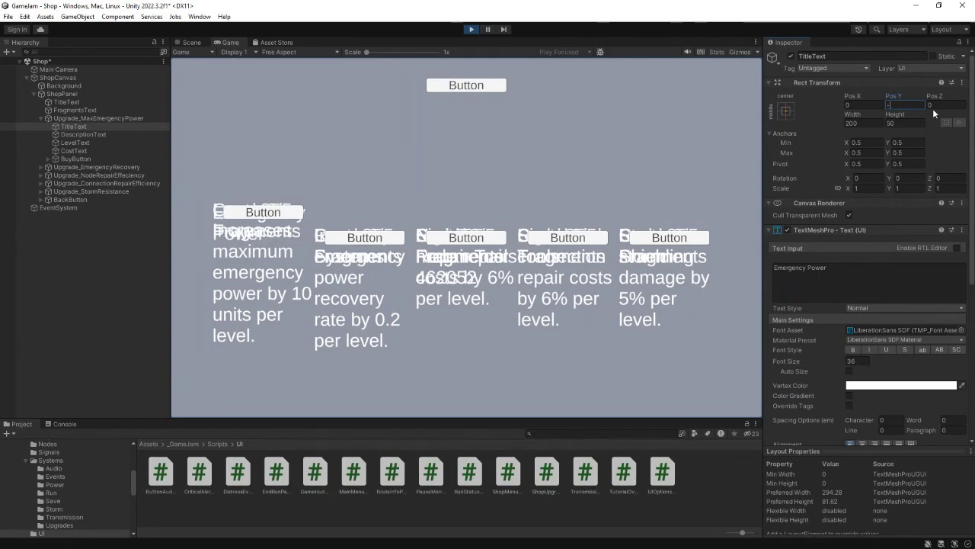